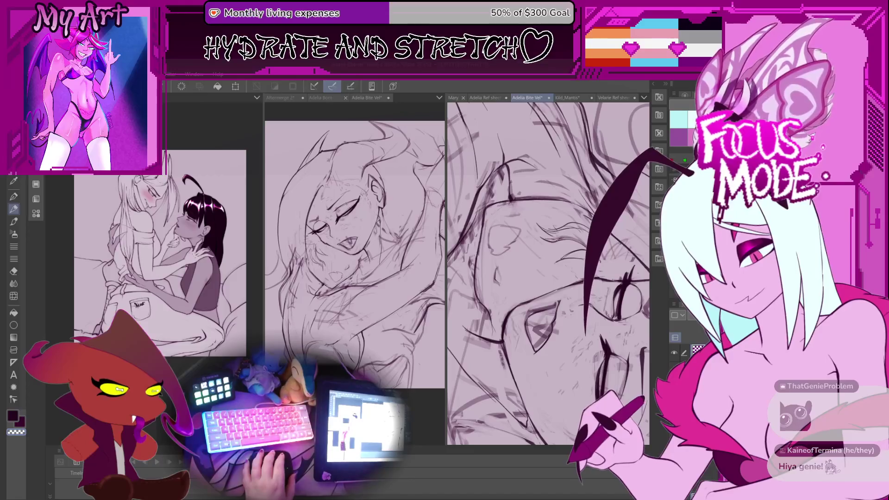
- Zoom and rotate the canvas upright, then frame a close-up of the face
{"action": "key", "text": "ctrl+minus"}
{"action": "key", "text": "ctrl+minus"}
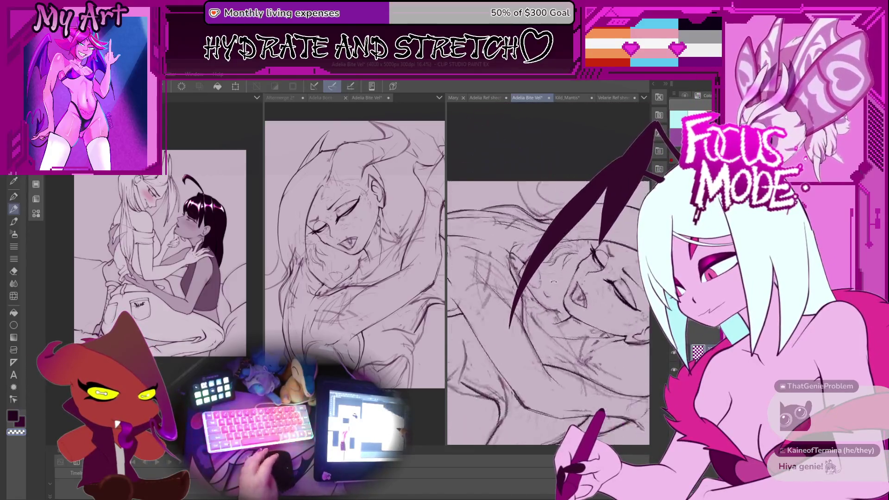
{"action": "key", "text": "ctrl+plus"}
{"action": "key", "text": "ctrl+plus"}
{"action": "key", "text": "ctrl+plus"}
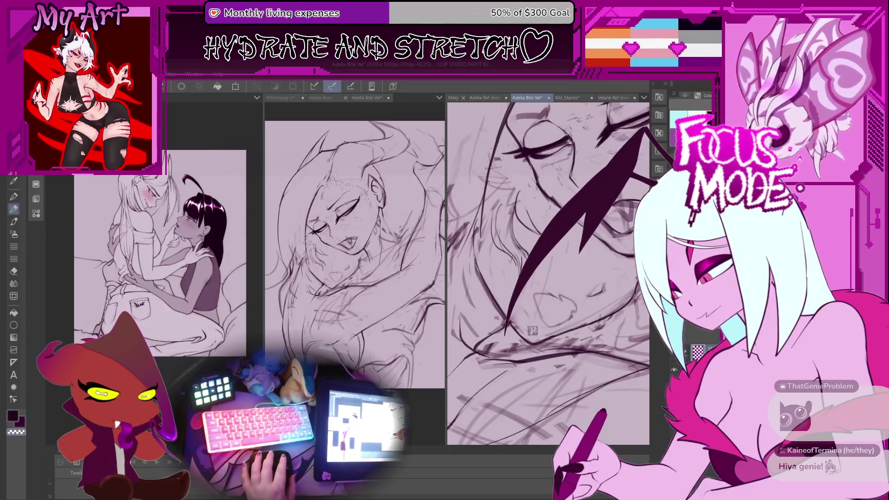
{"action": "key", "text": "minus"}
{"action": "key", "text": "minus"}
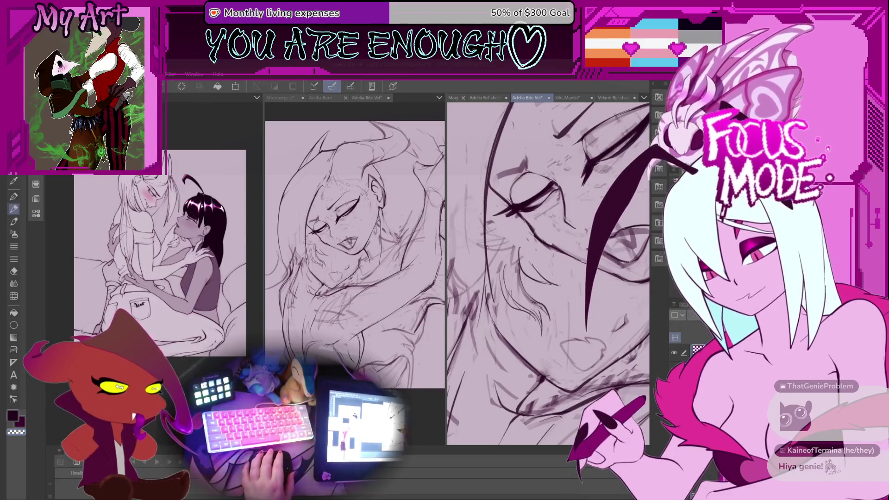
{"action": "key", "text": "ctrl+minus"}
{"action": "scroll", "coordinate": [568, 297], "scroll_direction": "up", "scroll_amount": 4}
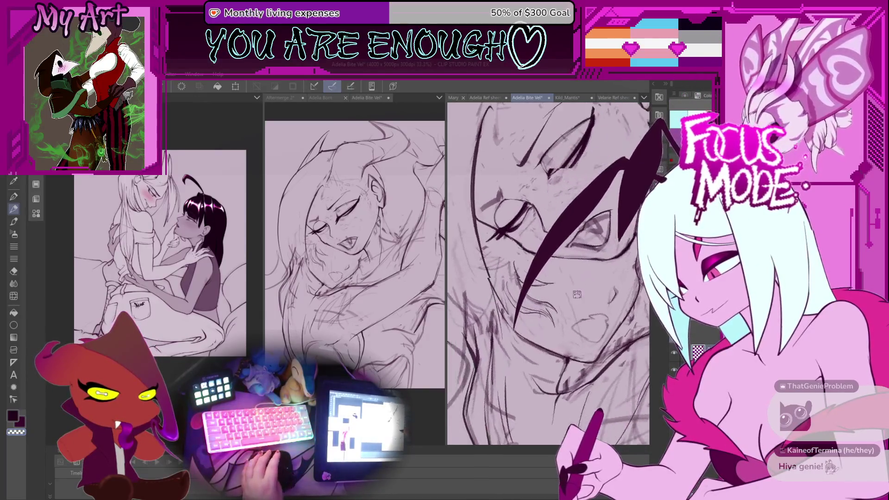
{"action": "scroll", "coordinate": [543, 267], "scroll_direction": "up", "scroll_amount": 3}
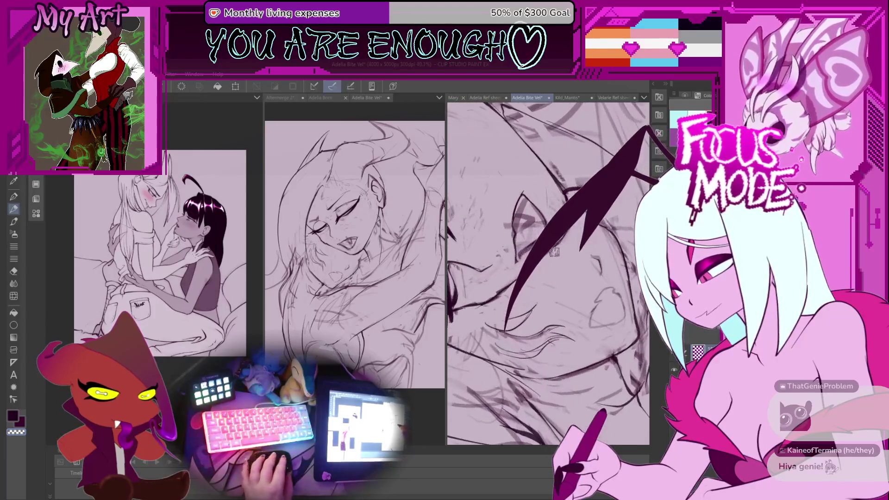
{"action": "mouse_move", "coordinate": [564, 260]}
{"action": "left_mouse_down"}
{"action": "mouse_move", "coordinate": [537, 273]}
{"action": "mouse_move", "coordinate": [582, 287]}
{"action": "left_mouse_up"}
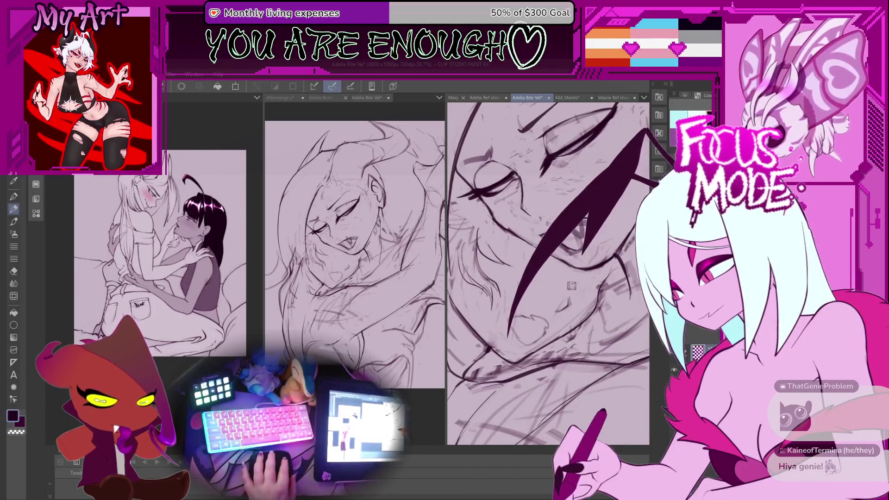
{"action": "scroll", "coordinate": [593, 278], "scroll_direction": "up", "scroll_amount": 4}
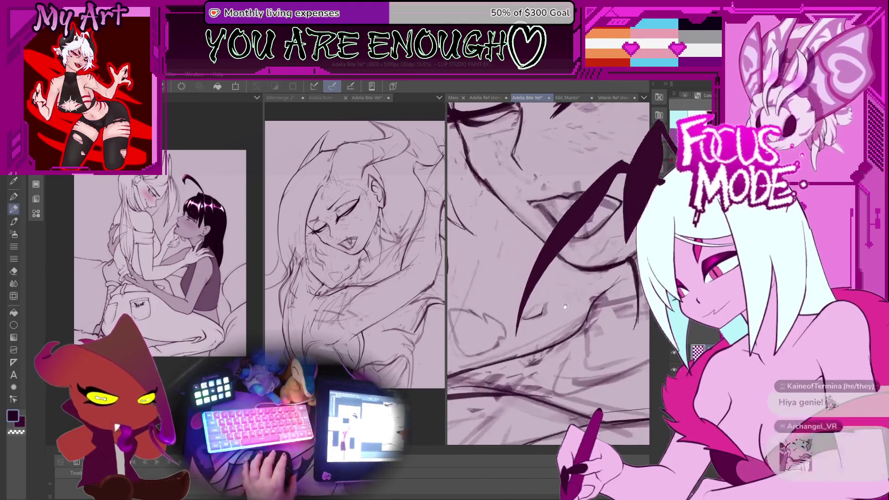
{"action": "scroll", "coordinate": [548, 318], "scroll_direction": "down", "scroll_amount": 1}
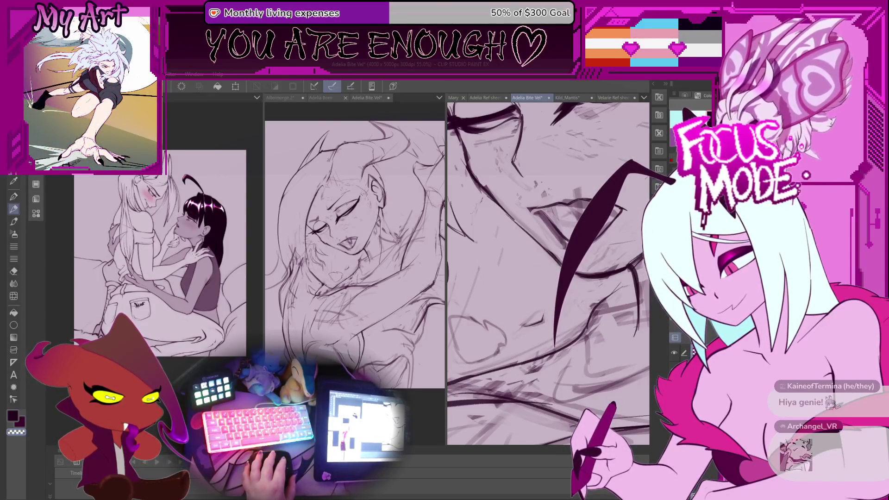
- Undo five recent strokes on the lower face so the earlier lines return
{"action": "key", "text": "ctrl+z"}
{"action": "key", "text": "ctrl+z"}
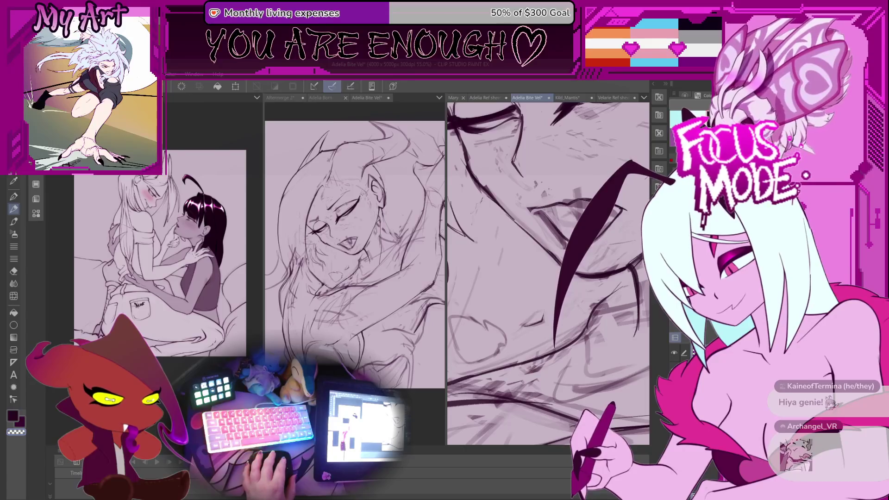
{"action": "left_click_drag", "start_coordinate": [649, 132], "coordinate": [510, 333]}
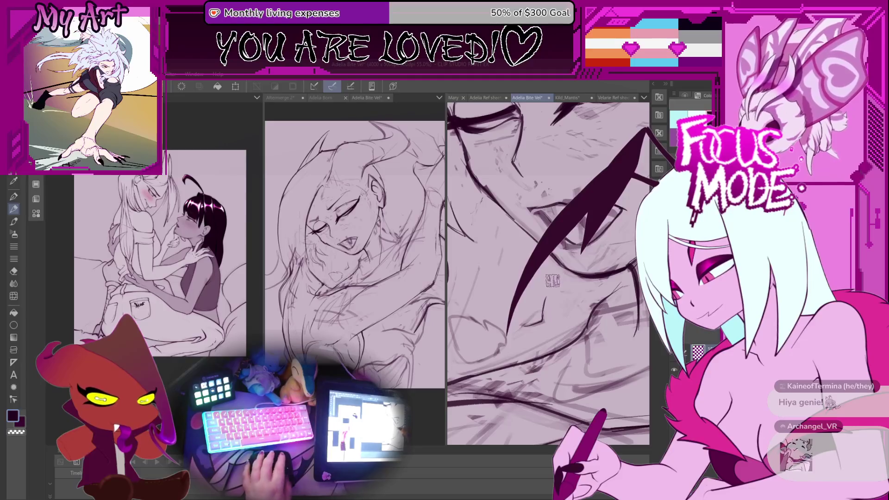
{"action": "key", "text": "ctrl+z"}
{"action": "key", "text": "ctrl+z"}
{"action": "key", "text": "ctrl+z"}
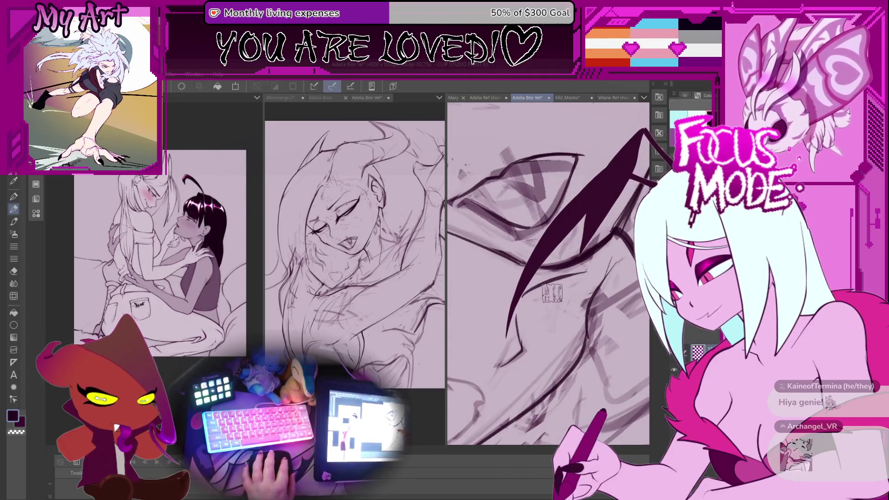
{"action": "key", "text": "ctrl+z"}
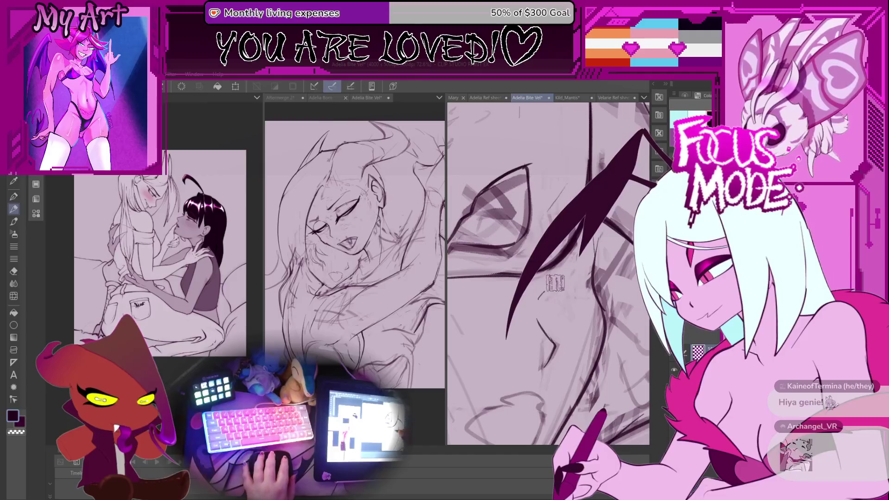
{"action": "key", "text": "ctrl+z"}
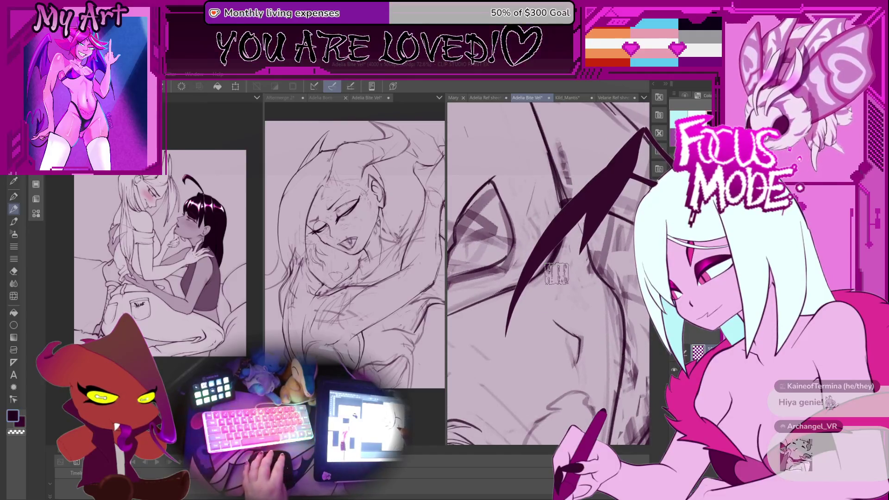
{"action": "key", "text": "ctrl+z"}
{"action": "scroll", "coordinate": [530, 314], "scroll_direction": "down", "scroll_amount": 2}
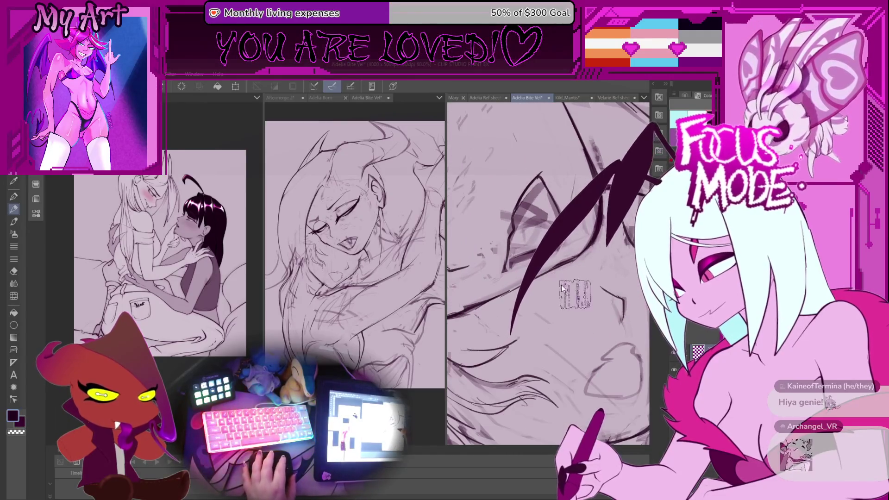
{"action": "scroll", "coordinate": [573, 266], "scroll_direction": "down", "scroll_amount": 3}
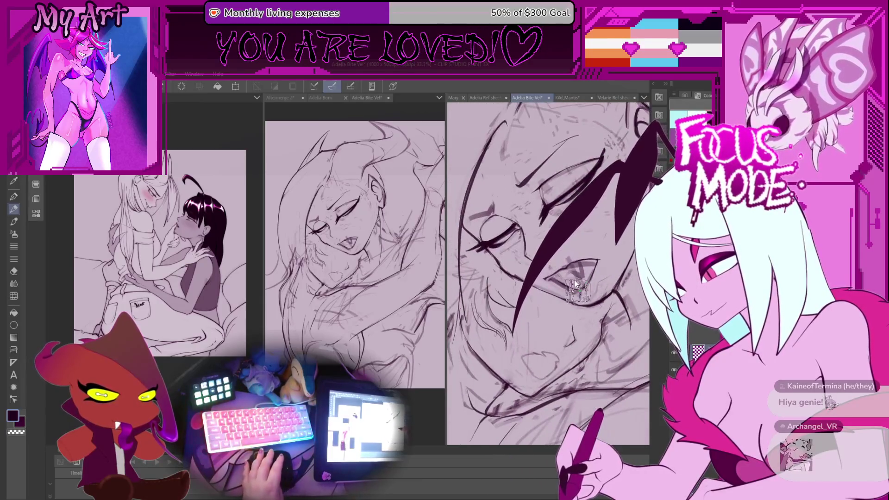
{"action": "scroll", "coordinate": [572, 296], "scroll_direction": "up", "scroll_amount": 5}
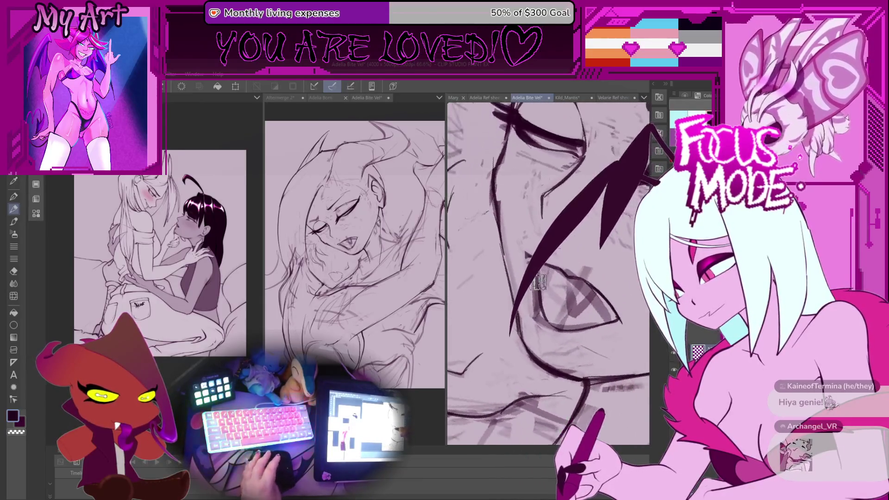
{"action": "scroll", "coordinate": [544, 292], "scroll_direction": "up", "scroll_amount": 2}
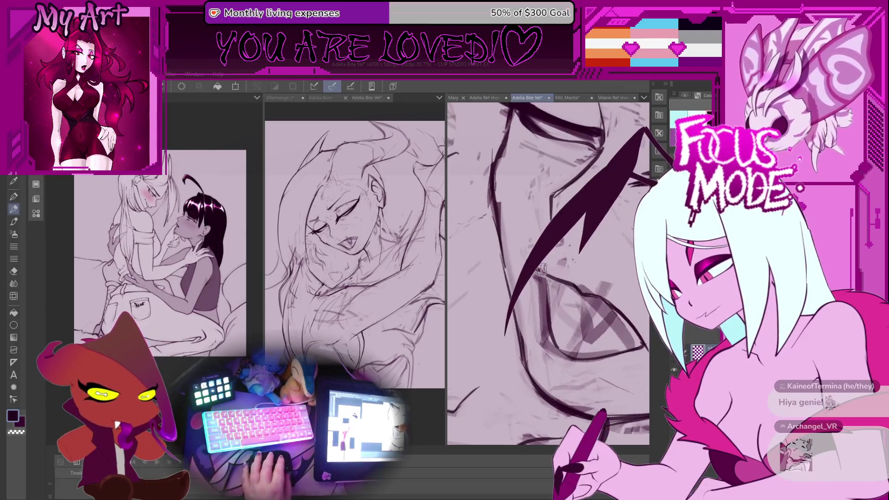
- Rotate and reposition the canvas view around the eye sketch to a comfortable inking angle
{"action": "left_click_drag", "start_coordinate": [548, 277], "coordinate": [542, 301]}
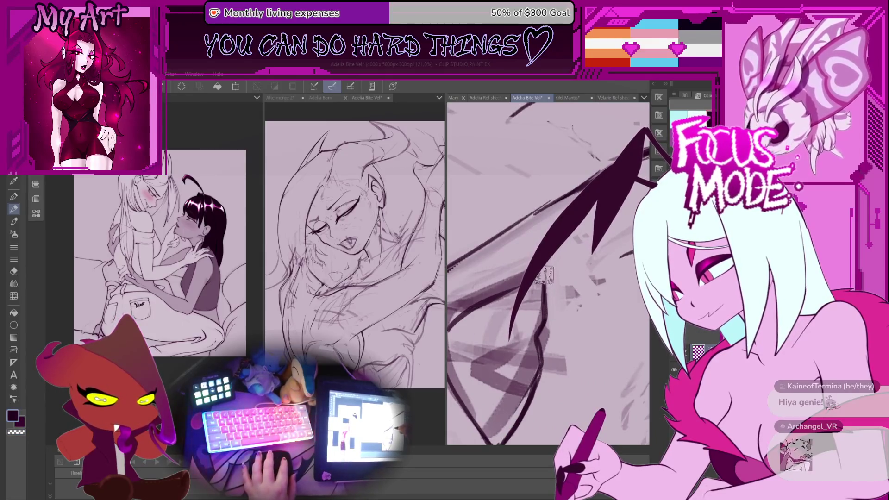
{"action": "left_click_drag", "start_coordinate": [559, 253], "coordinate": [542, 225]}
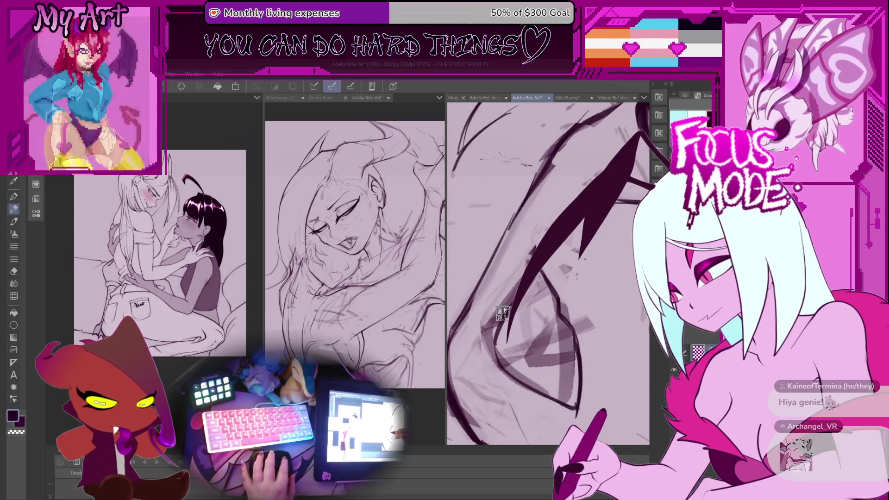
{"action": "scroll", "coordinate": [512, 289], "scroll_direction": "up", "scroll_amount": 1}
{"action": "scroll", "coordinate": [514, 291], "scroll_direction": "down", "scroll_amount": 1}
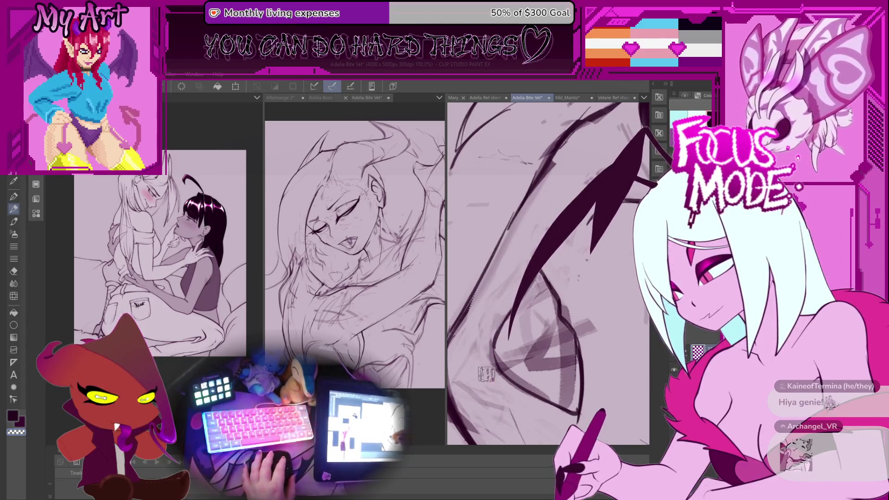
{"action": "mouse_move", "coordinate": [487, 363]}
{"action": "left_mouse_down"}
{"action": "mouse_move", "coordinate": [492, 320]}
{"action": "mouse_move", "coordinate": [527, 340]}
{"action": "left_mouse_up"}
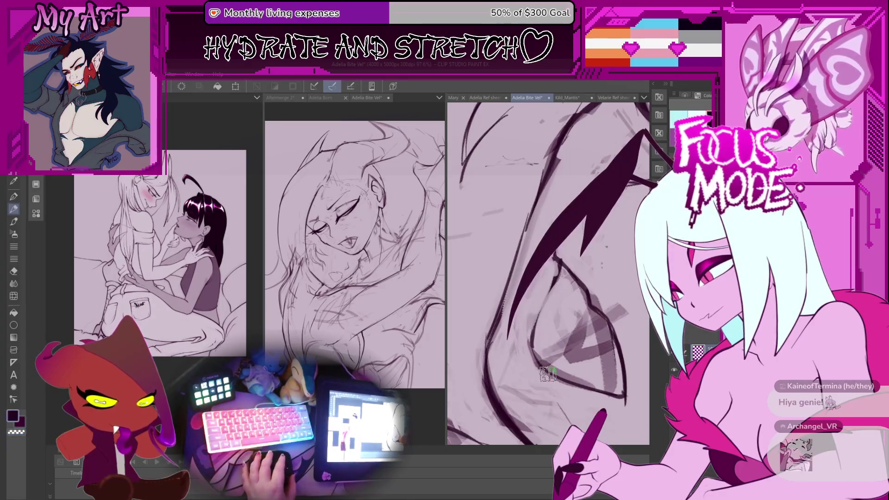
{"action": "left_click_drag", "start_coordinate": [537, 320], "coordinate": [493, 341]}
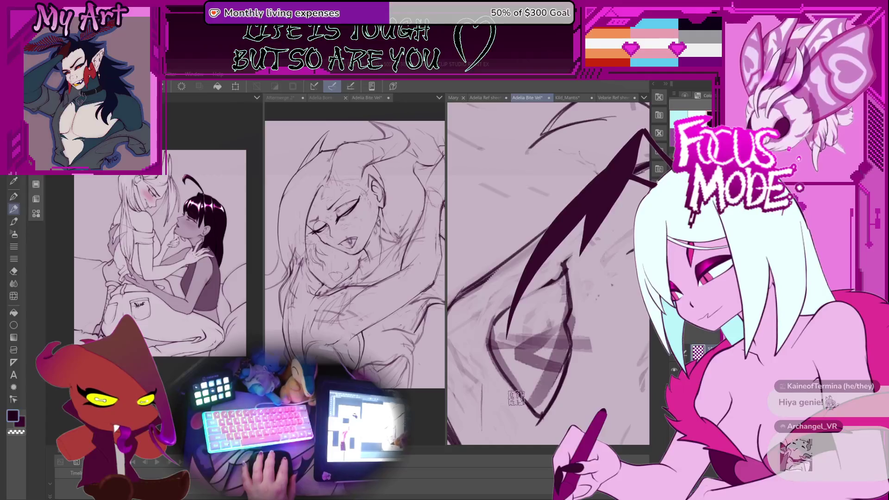
{"action": "left_click_drag", "start_coordinate": [507, 303], "coordinate": [504, 326]}
{"action": "mouse_move", "coordinate": [522, 367]}
{"action": "left_mouse_down"}
{"action": "mouse_move", "coordinate": [501, 340]}
{"action": "mouse_move", "coordinate": [587, 286]}
{"action": "left_mouse_up"}
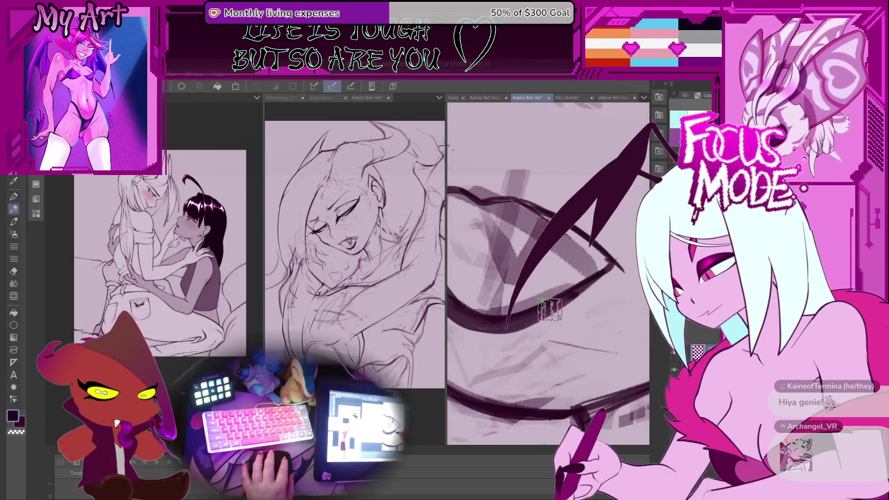
{"action": "mouse_move", "coordinate": [531, 317]}
{"action": "left_mouse_down"}
{"action": "mouse_move", "coordinate": [509, 322]}
{"action": "mouse_move", "coordinate": [500, 293]}
{"action": "left_mouse_up"}
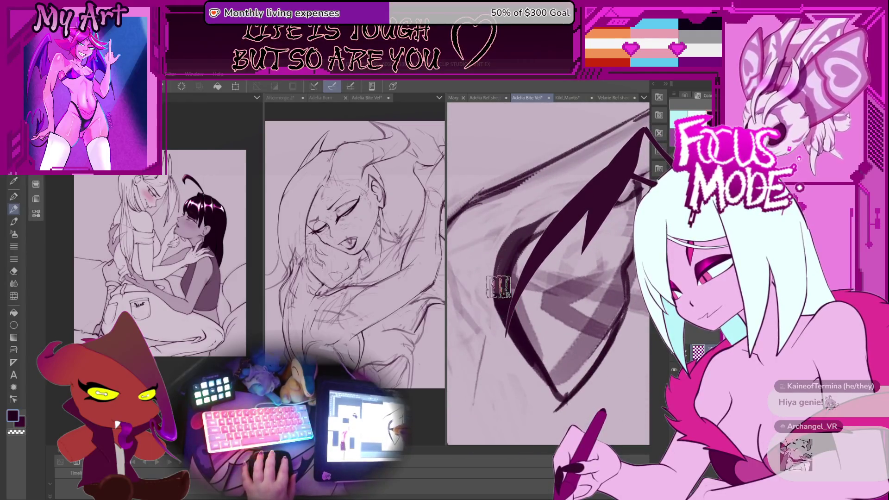
{"action": "mouse_move", "coordinate": [551, 213]}
{"action": "left_mouse_down"}
{"action": "mouse_move", "coordinate": [524, 306]}
{"action": "mouse_move", "coordinate": [509, 301]}
{"action": "mouse_move", "coordinate": [517, 291]}
{"action": "left_mouse_up"}
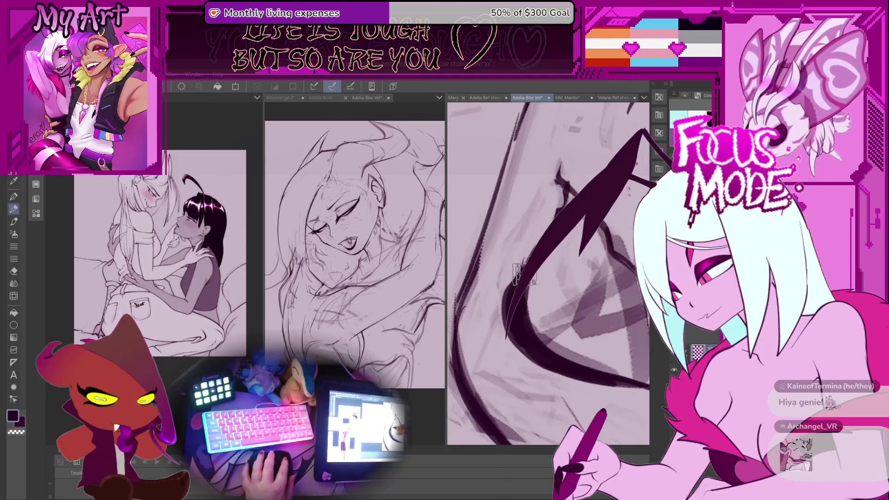
{"action": "left_click_drag", "start_coordinate": [551, 214], "coordinate": [509, 294]}
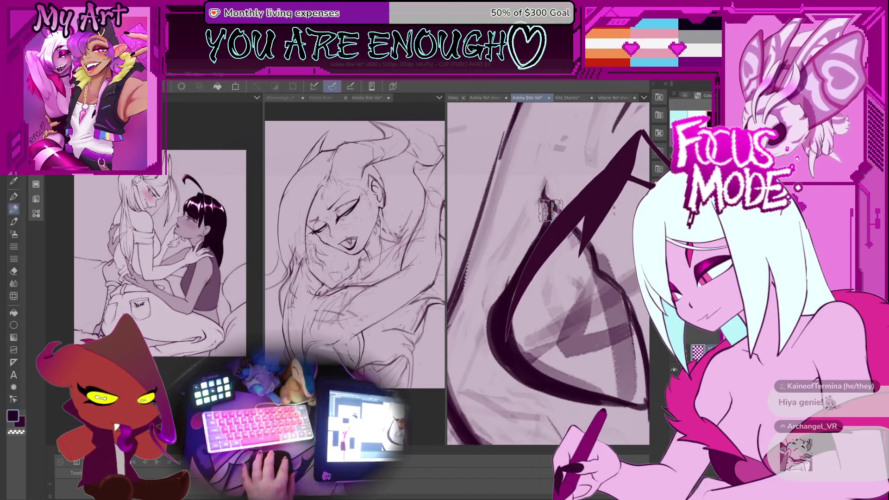
{"action": "mouse_move", "coordinate": [550, 211]}
{"action": "left_mouse_down"}
{"action": "mouse_move", "coordinate": [522, 308]}
{"action": "mouse_move", "coordinate": [649, 125]}
{"action": "left_mouse_up"}
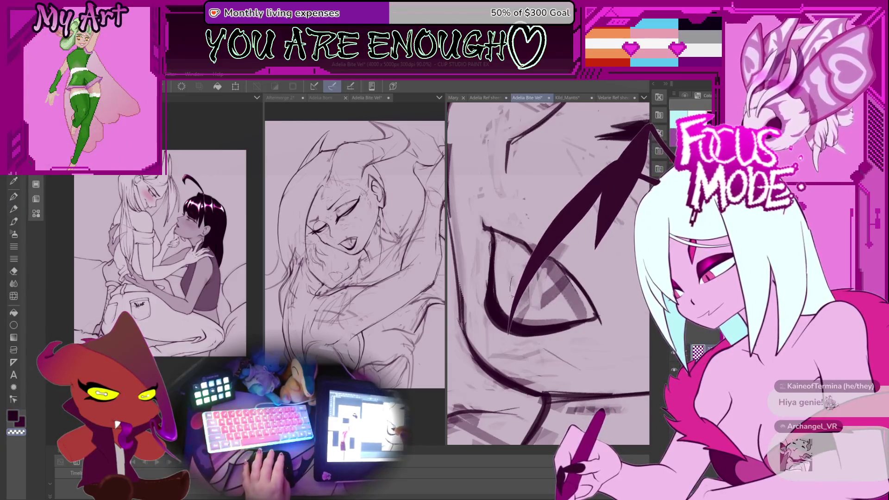
- Ink the long eyelid curve, undo one stroke, and add a small V line inside the eye
{"action": "left_click_drag", "start_coordinate": [514, 331], "coordinate": [667, 132]}
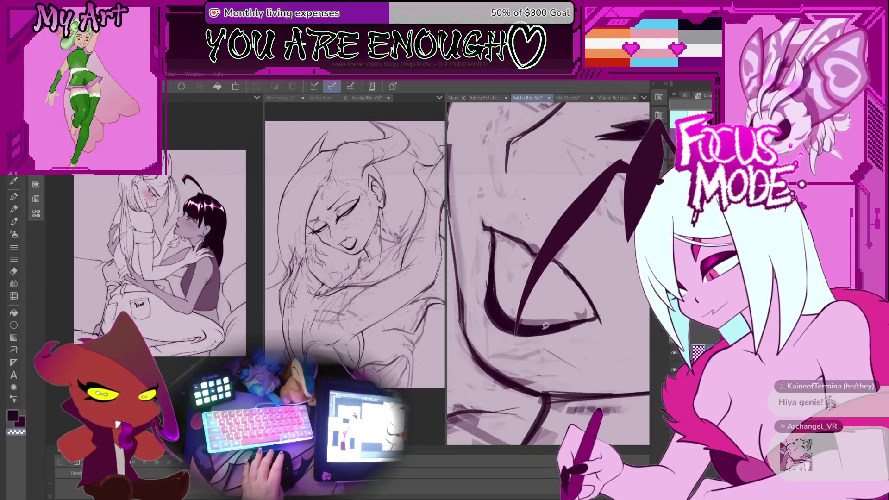
{"action": "left_click_drag", "start_coordinate": [509, 336], "coordinate": [648, 132]}
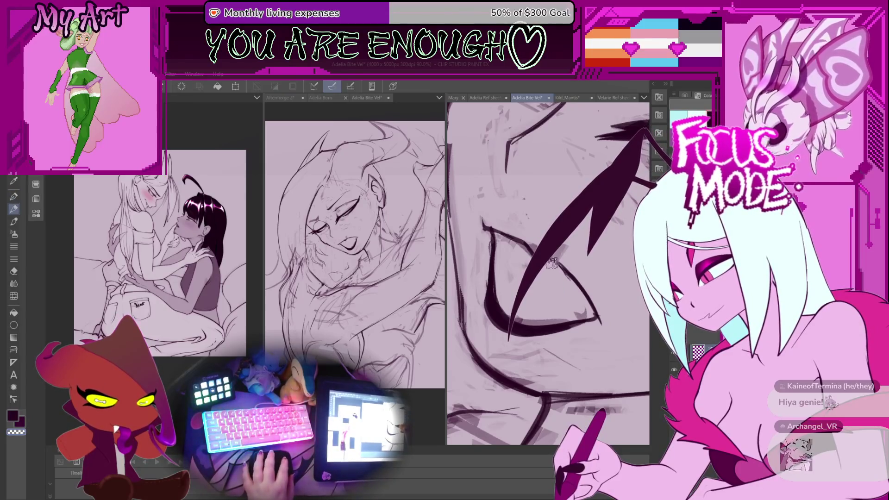
{"action": "key", "text": "ctrl+z"}
{"action": "mouse_move", "coordinate": [547, 282]}
{"action": "left_mouse_down"}
{"action": "mouse_move", "coordinate": [552, 306]}
{"action": "mouse_move", "coordinate": [571, 283]}
{"action": "mouse_move", "coordinate": [551, 308]}
{"action": "mouse_move", "coordinate": [569, 297]}
{"action": "mouse_move", "coordinate": [517, 250]}
{"action": "mouse_move", "coordinate": [521, 264]}
{"action": "left_mouse_up"}
{"action": "scroll", "coordinate": [536, 306], "scroll_direction": "up", "scroll_amount": 1}
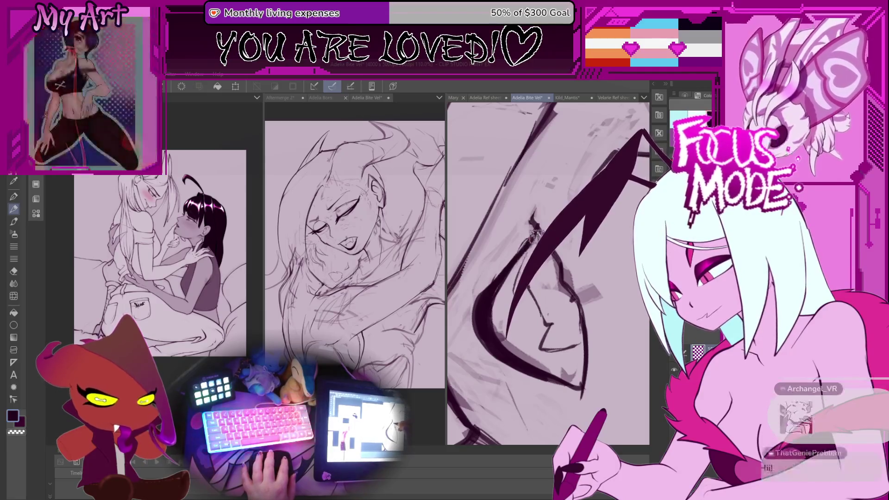
- Ink and darken the cheek line beside the mouth with several strokes
{"action": "scroll", "coordinate": [526, 291], "scroll_direction": "up", "scroll_amount": 2}
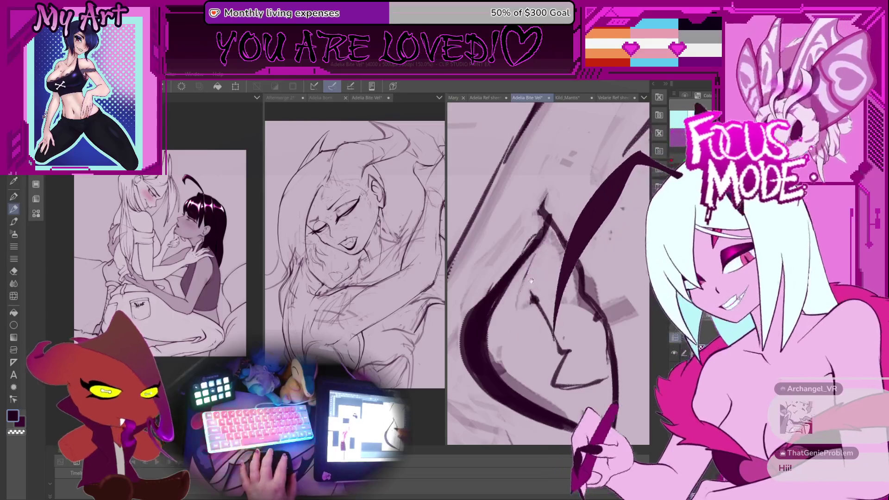
{"action": "scroll", "coordinate": [532, 298], "scroll_direction": "up", "scroll_amount": 1}
{"action": "left_click_drag", "start_coordinate": [532, 245], "coordinate": [509, 324]}
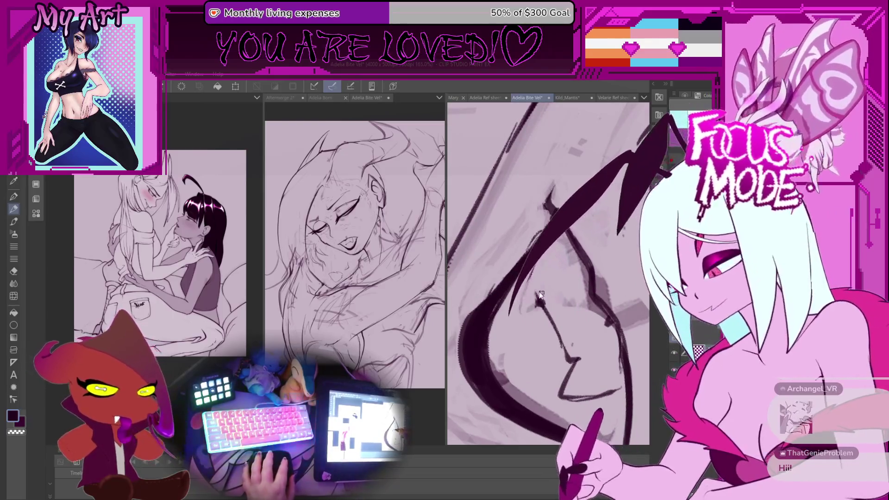
{"action": "left_click_drag", "start_coordinate": [535, 245], "coordinate": [512, 322]}
{"action": "left_click_drag", "start_coordinate": [533, 271], "coordinate": [531, 291]}
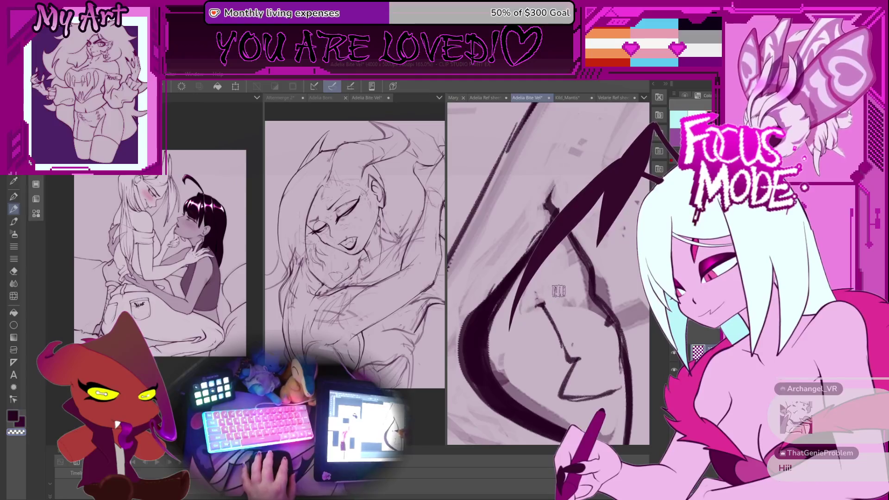
{"action": "left_click_drag", "start_coordinate": [532, 246], "coordinate": [512, 324]}
- Draw the thin jaw-edge stroke, redo it after an undo, and redraw the face edge darker
{"action": "left_click_drag", "start_coordinate": [561, 278], "coordinate": [527, 314]}
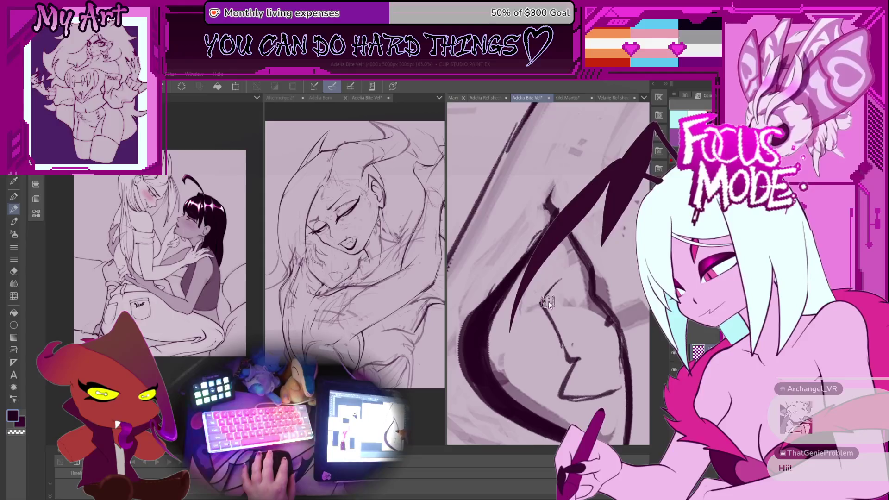
{"action": "key", "text": "ctrl+z"}
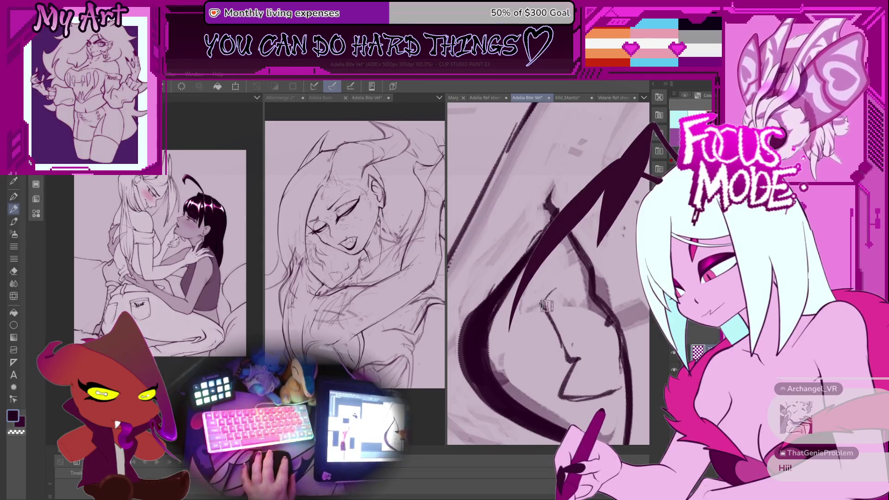
{"action": "left_click_drag", "start_coordinate": [551, 290], "coordinate": [529, 309]}
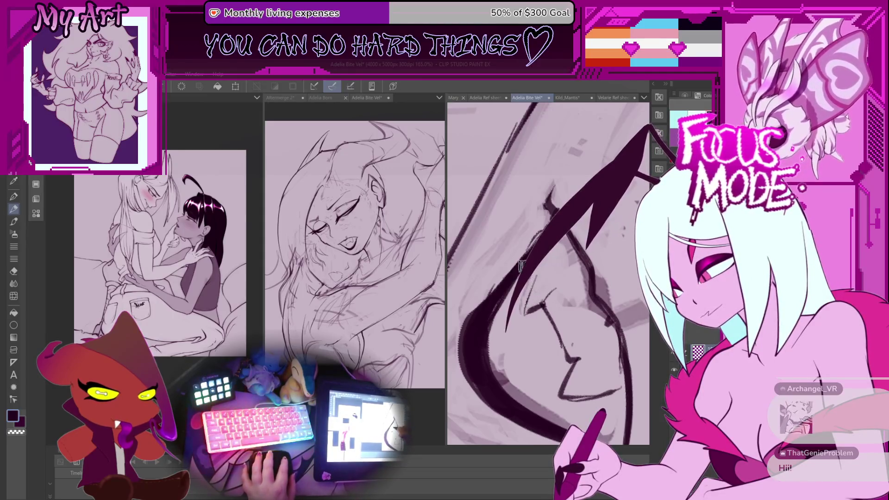
{"action": "scroll", "coordinate": [518, 268], "scroll_direction": "up", "scroll_amount": 2}
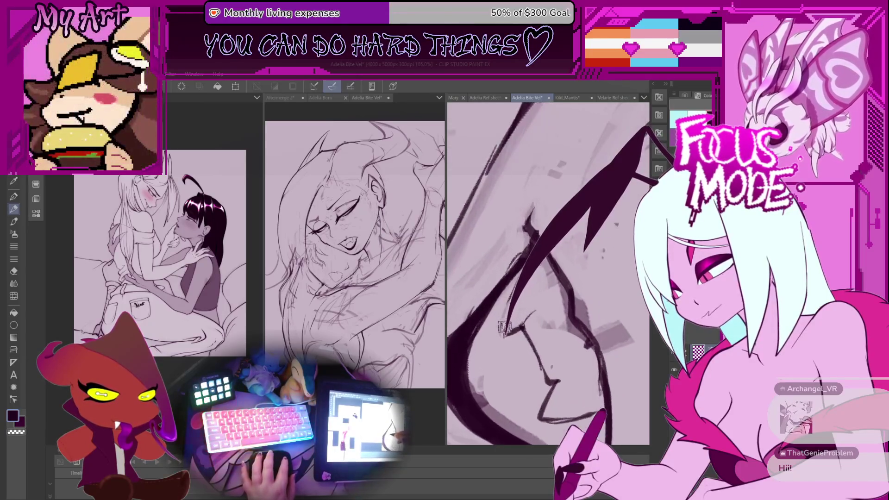
{"action": "left_click_drag", "start_coordinate": [531, 241], "coordinate": [506, 330]}
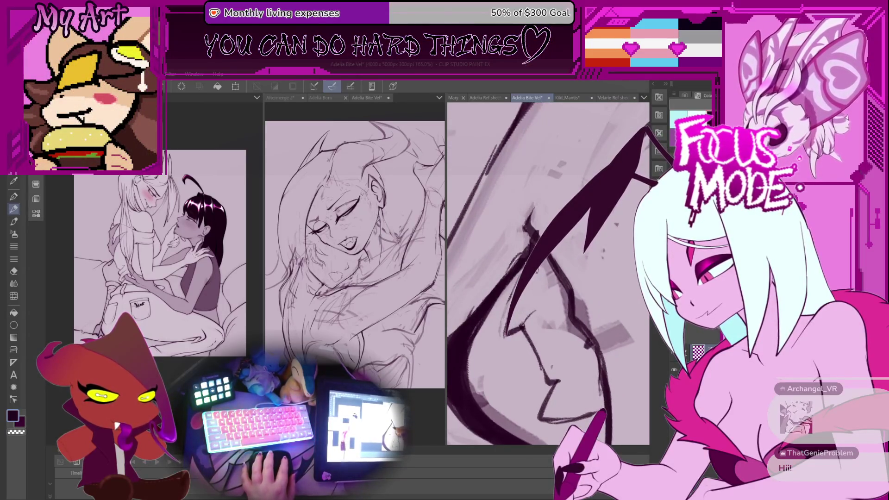
{"action": "left_click_drag", "start_coordinate": [556, 245], "coordinate": [510, 336]}
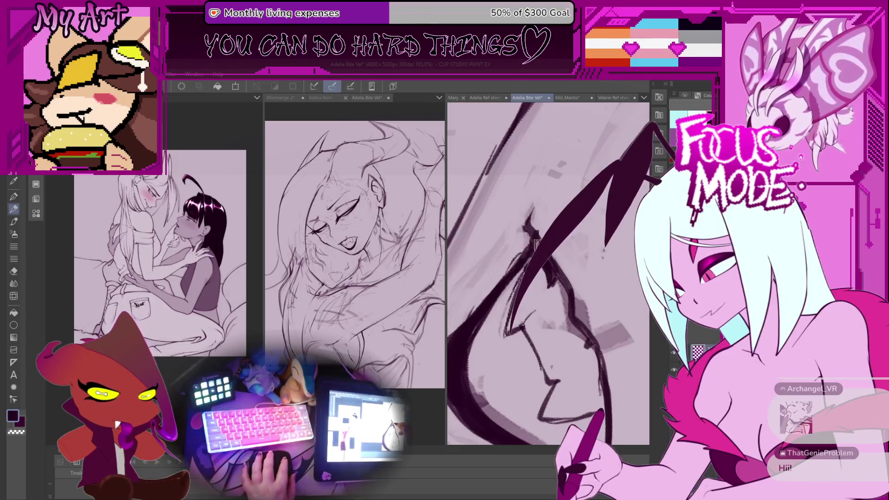
{"action": "scroll", "coordinate": [500, 323], "scroll_direction": "down", "scroll_amount": 5}
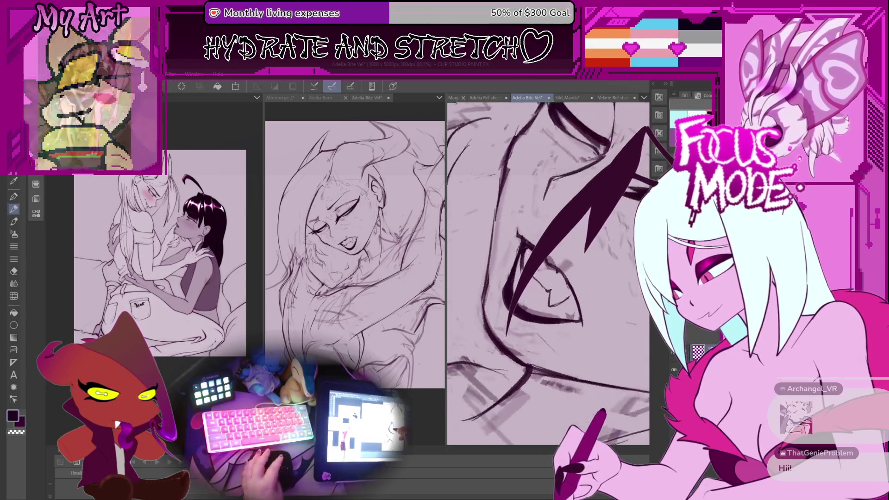
{"action": "scroll", "coordinate": [515, 255], "scroll_direction": "down", "scroll_amount": 5}
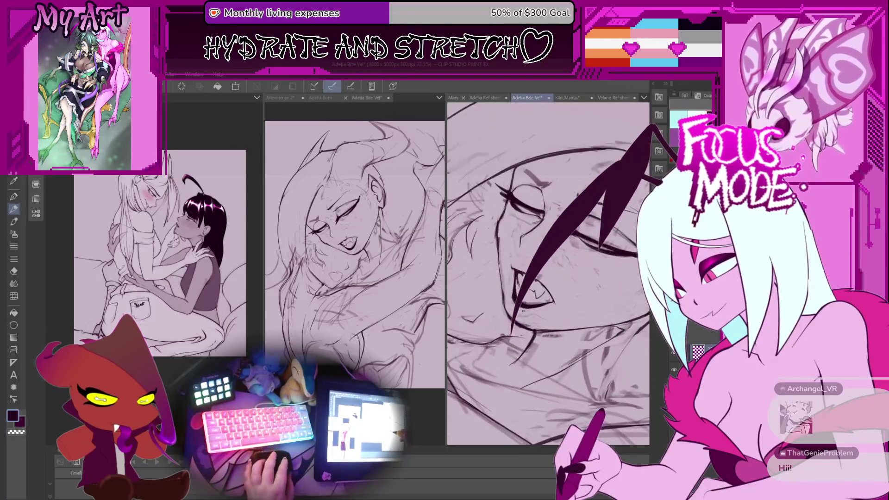
{"action": "scroll", "coordinate": [569, 301], "scroll_direction": "up", "scroll_amount": 2}
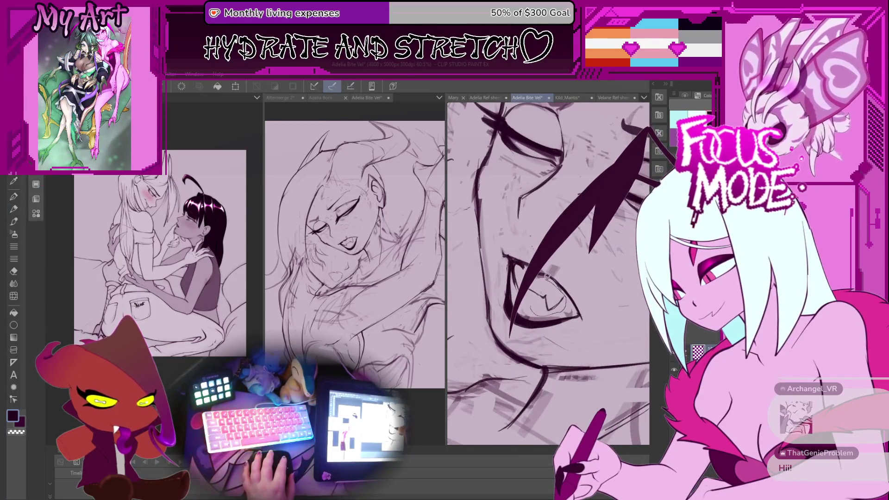
{"action": "scroll", "coordinate": [528, 315], "scroll_direction": "up", "scroll_amount": 1}
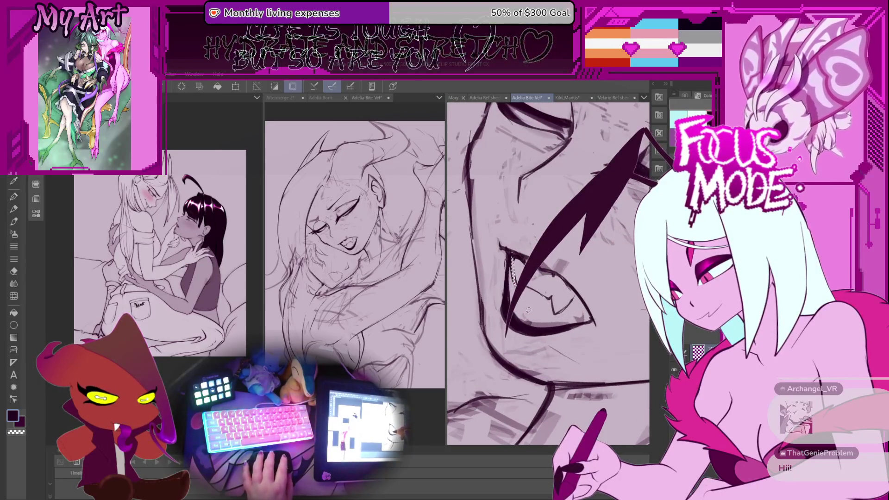
- Lasso the inked lines and apply a Ctrl+T free transform to reposition them
{"action": "mouse_move", "coordinate": [543, 270]}
{"action": "left_mouse_down"}
{"action": "mouse_move", "coordinate": [528, 287]}
{"action": "mouse_move", "coordinate": [517, 266]}
{"action": "left_mouse_up"}
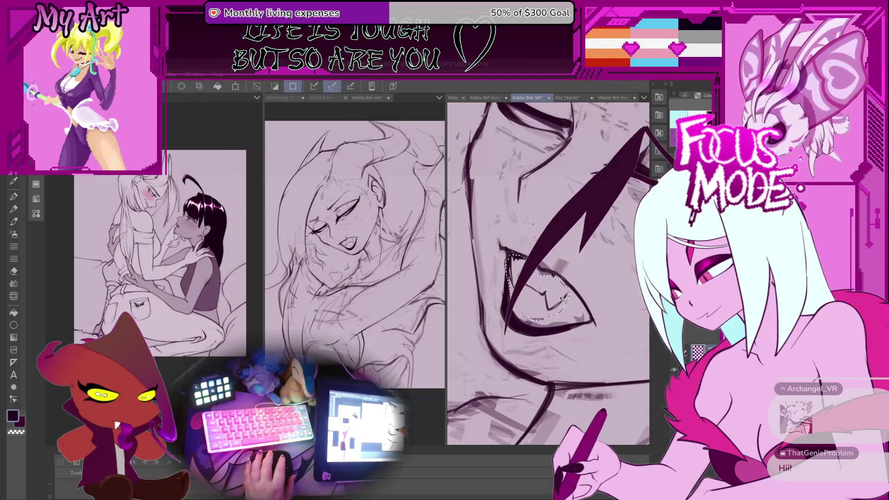
{"action": "key", "text": "ctrl+t"}
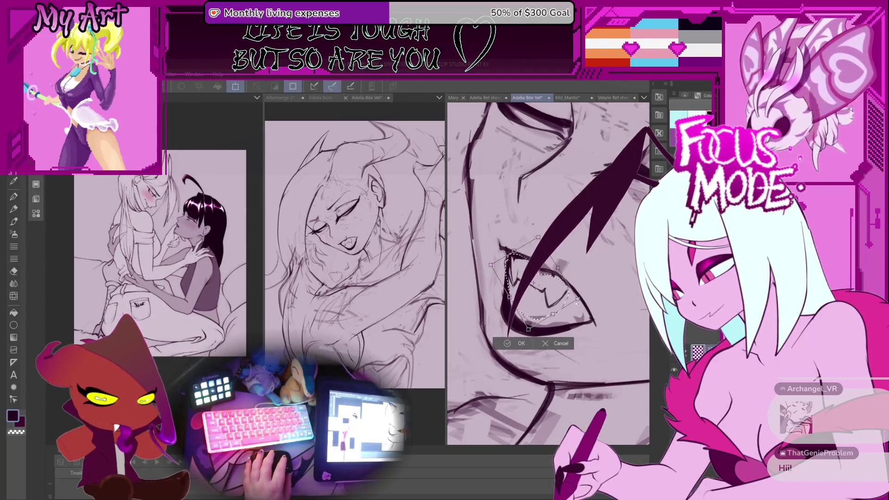
{"action": "left_click", "coordinate": [522, 343]}
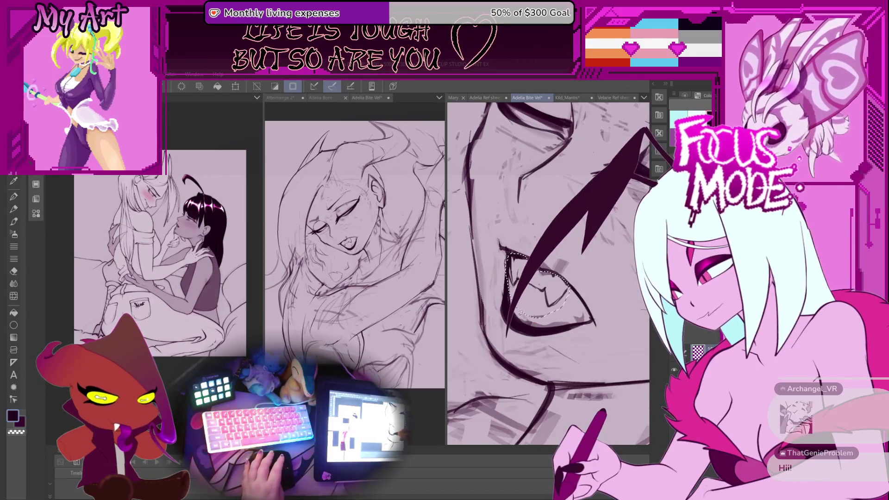
- Center the view on the open mouth and ink pointed fangs inside it
{"action": "key", "text": "p"}
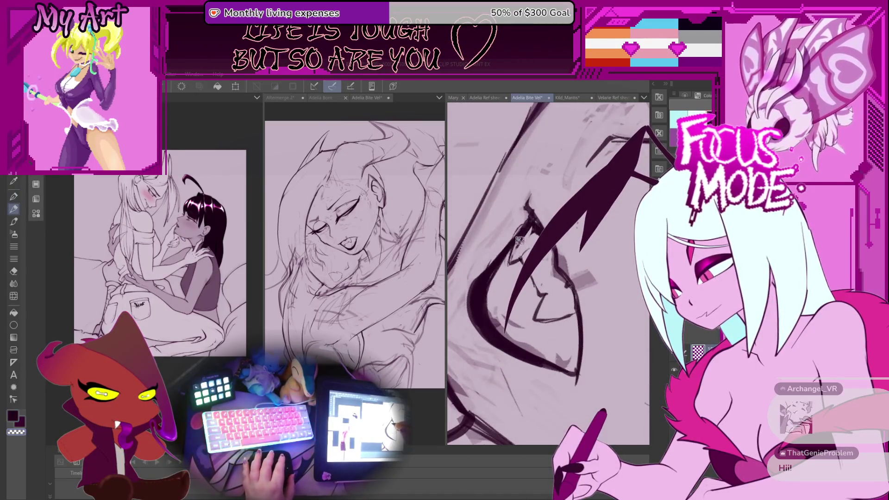
{"action": "scroll", "coordinate": [549, 273], "scroll_direction": "down", "scroll_amount": 5}
{"action": "scroll", "coordinate": [549, 274], "scroll_direction": "up", "scroll_amount": 5}
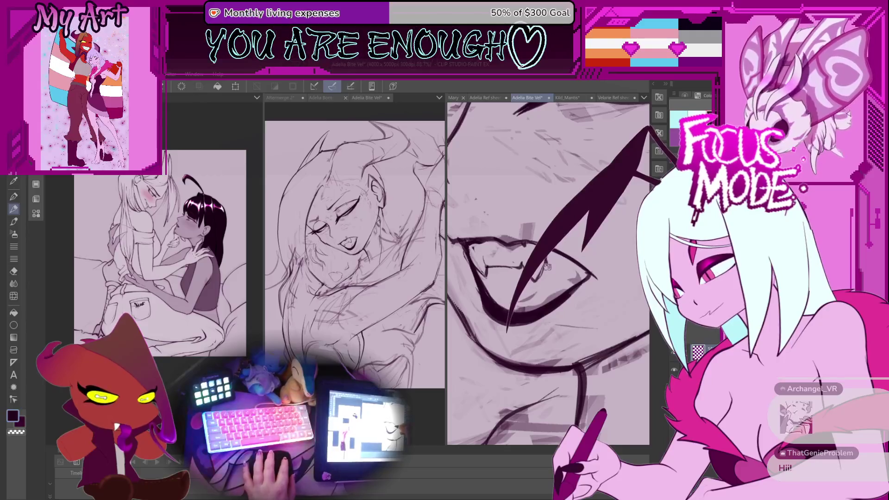
{"action": "left_click_drag", "start_coordinate": [549, 260], "coordinate": [542, 277]}
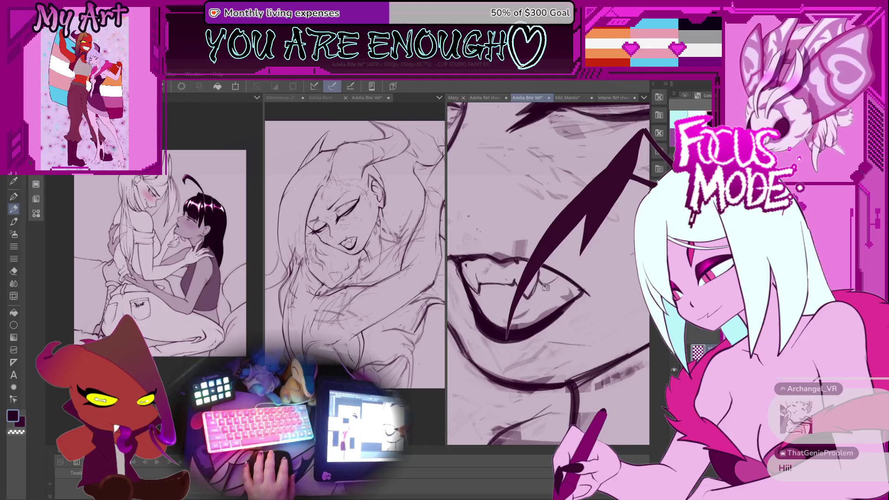
{"action": "scroll", "coordinate": [560, 279], "scroll_direction": "down", "scroll_amount": 2}
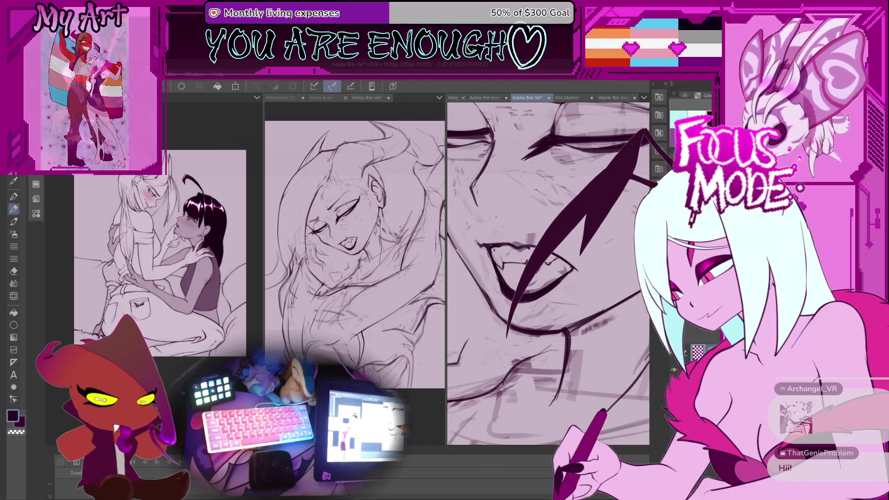
{"action": "scroll", "coordinate": [511, 286], "scroll_direction": "up", "scroll_amount": 2}
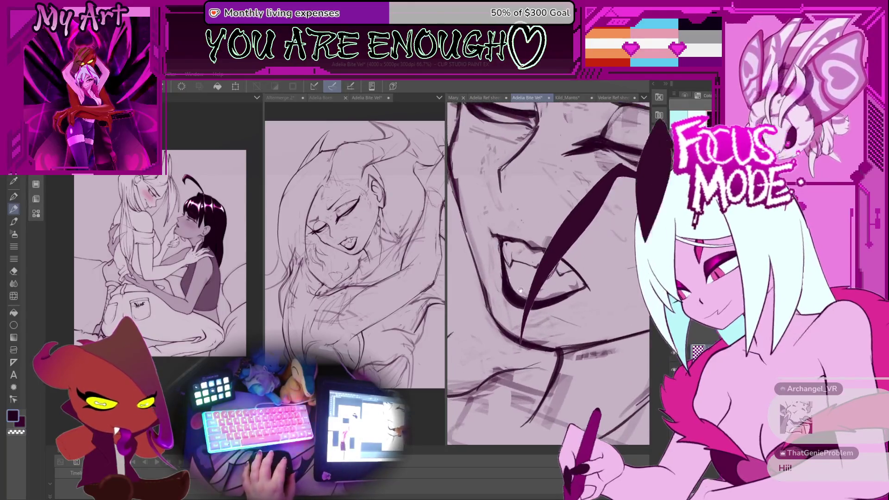
{"action": "left_click_drag", "start_coordinate": [504, 262], "coordinate": [533, 285]}
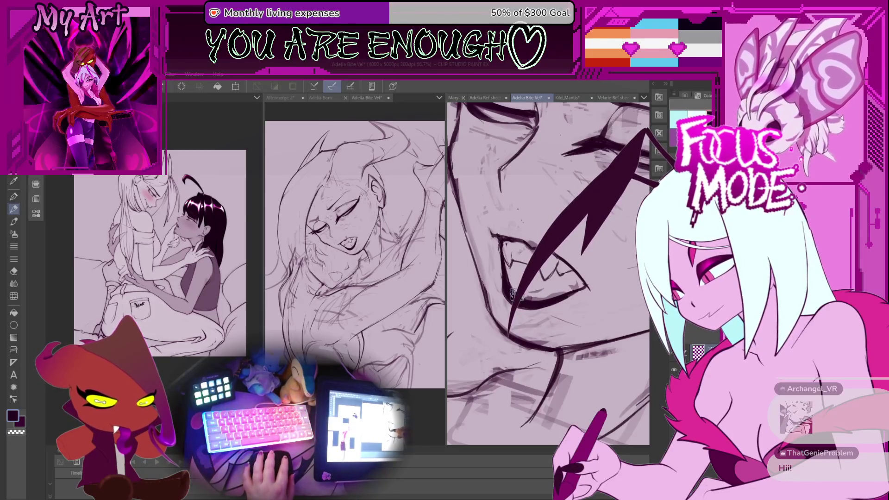
- Rotate the view nearly upright, reframe on the face, and begin transforming the area below the mouth
{"action": "scroll", "coordinate": [537, 278], "scroll_direction": "down", "scroll_amount": 6}
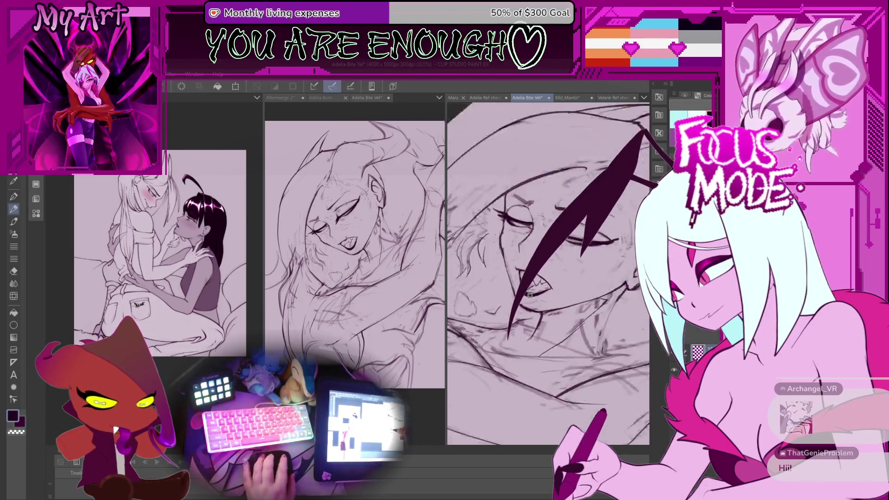
{"action": "mouse_move", "coordinate": [525, 318]}
{"action": "left_mouse_down"}
{"action": "mouse_move", "coordinate": [514, 296]}
{"action": "mouse_move", "coordinate": [526, 311]}
{"action": "mouse_move", "coordinate": [553, 283]}
{"action": "left_mouse_up"}
{"action": "scroll", "coordinate": [525, 315], "scroll_direction": "up", "scroll_amount": 2}
{"action": "scroll", "coordinate": [526, 315], "scroll_direction": "up", "scroll_amount": 2}
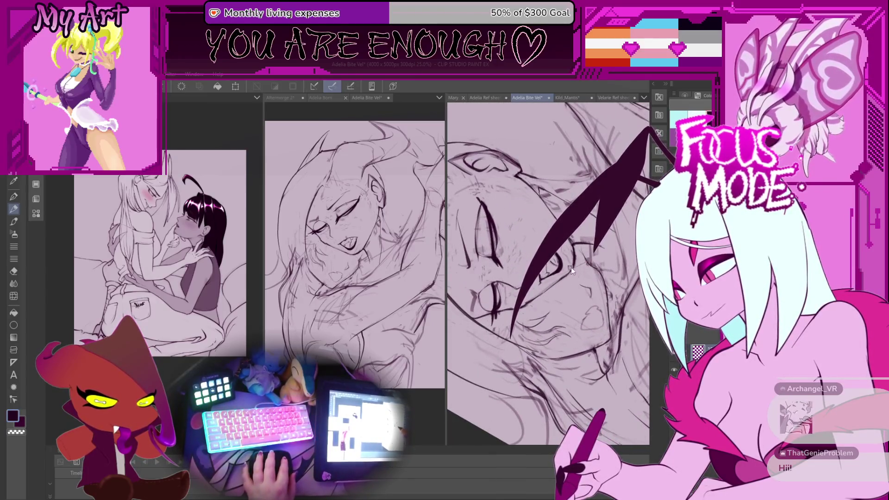
{"action": "mouse_move", "coordinate": [589, 263]}
{"action": "left_mouse_down"}
{"action": "mouse_move", "coordinate": [493, 226]}
{"action": "mouse_move", "coordinate": [515, 287]}
{"action": "mouse_move", "coordinate": [576, 264]}
{"action": "mouse_move", "coordinate": [505, 313]}
{"action": "mouse_move", "coordinate": [581, 293]}
{"action": "left_mouse_up"}
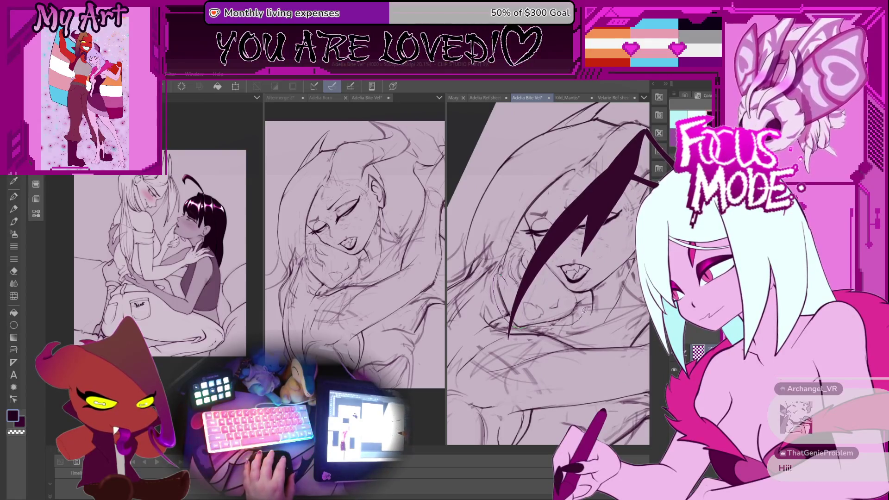
{"action": "mouse_move", "coordinate": [520, 304]}
{"action": "left_mouse_down"}
{"action": "mouse_move", "coordinate": [560, 198]}
{"action": "mouse_move", "coordinate": [499, 309]}
{"action": "left_mouse_up"}
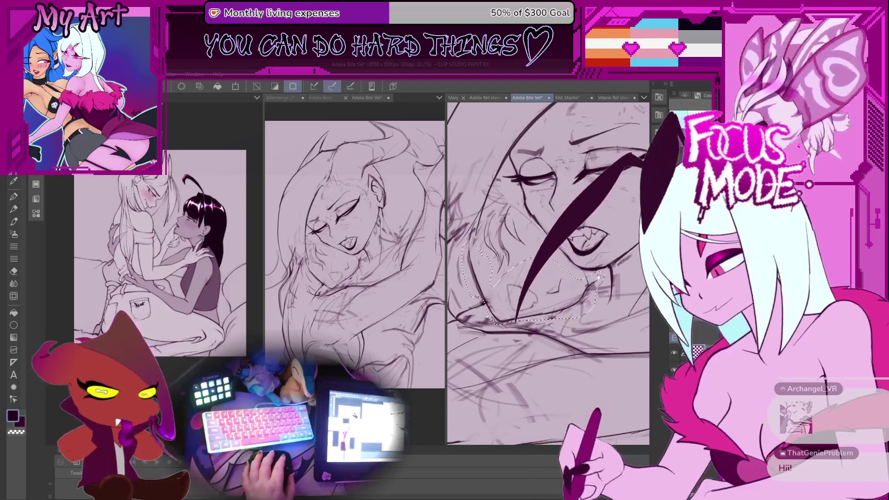
{"action": "key", "text": "ctrl+t"}
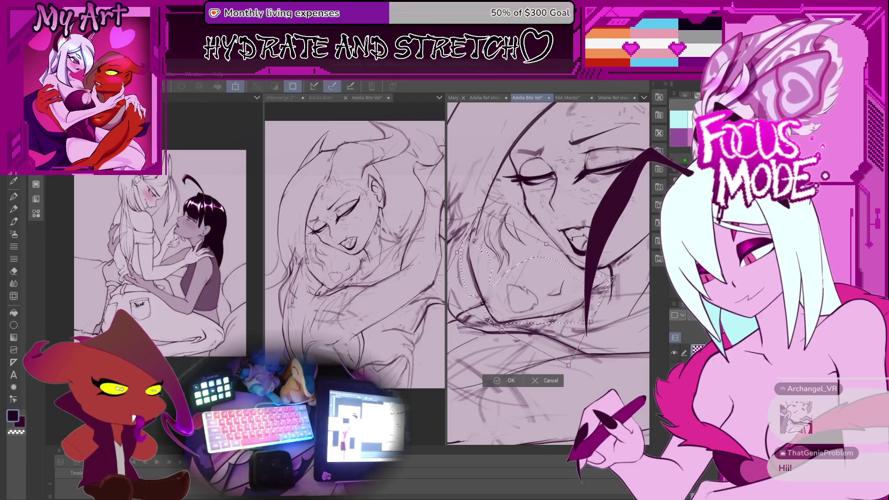
- Move and re-angle the selected lower-face linework, then commit the transform
{"action": "mouse_move", "coordinate": [532, 287]}
{"action": "left_mouse_down"}
{"action": "mouse_move", "coordinate": [518, 299]}
{"action": "mouse_move", "coordinate": [547, 275]}
{"action": "left_mouse_up"}
{"action": "left_click_drag", "start_coordinate": [604, 291], "coordinate": [602, 298]}
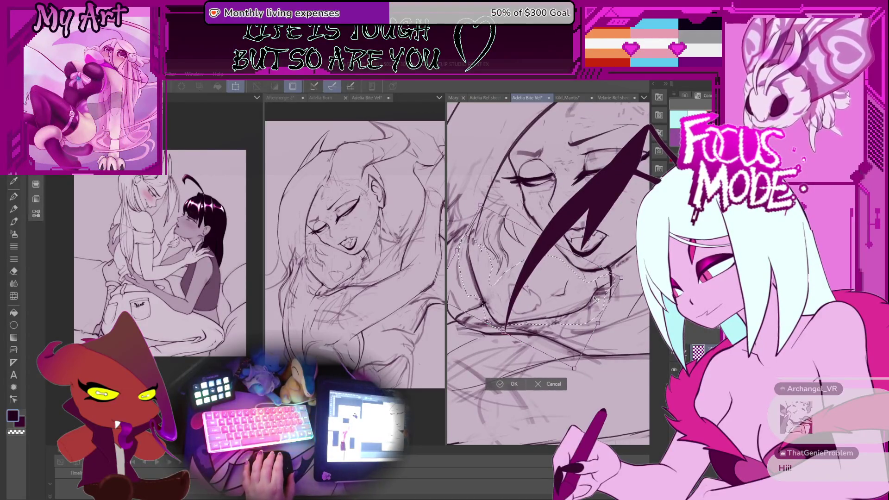
{"action": "left_click_drag", "start_coordinate": [589, 305], "coordinate": [594, 311]}
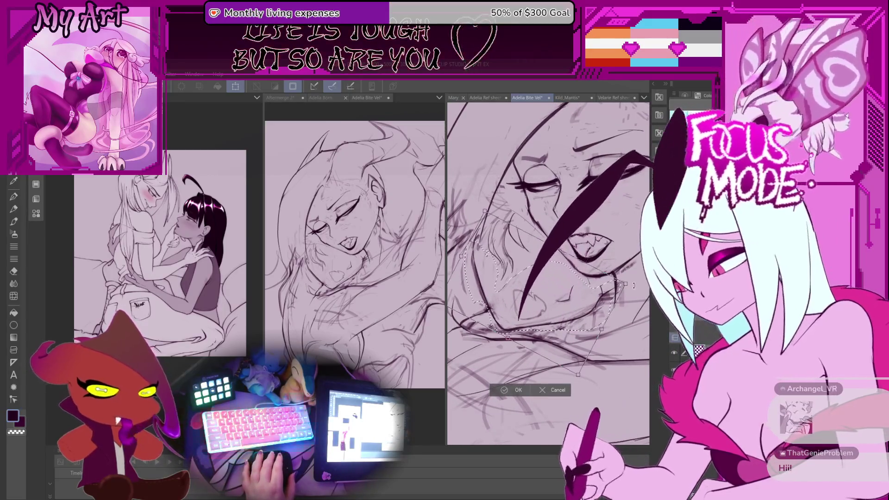
{"action": "left_click_drag", "start_coordinate": [608, 300], "coordinate": [578, 318]}
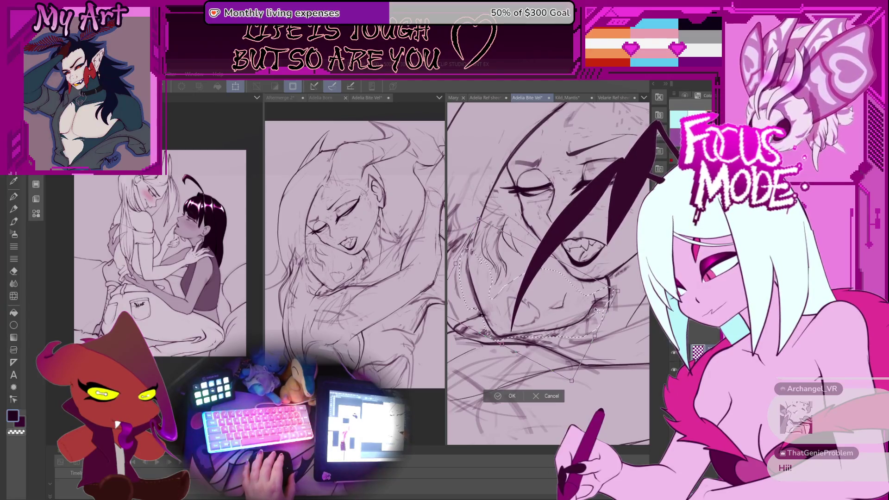
{"action": "left_click_drag", "start_coordinate": [625, 288], "coordinate": [586, 316]}
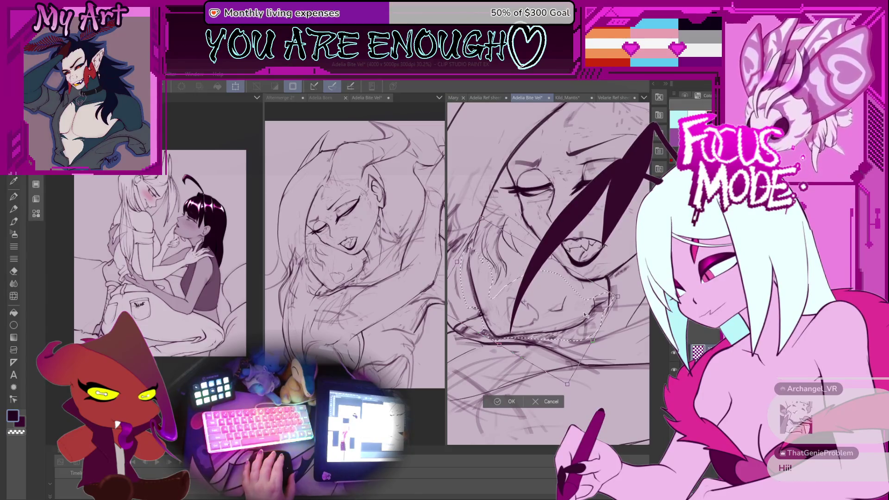
{"action": "left_click", "coordinate": [510, 401]}
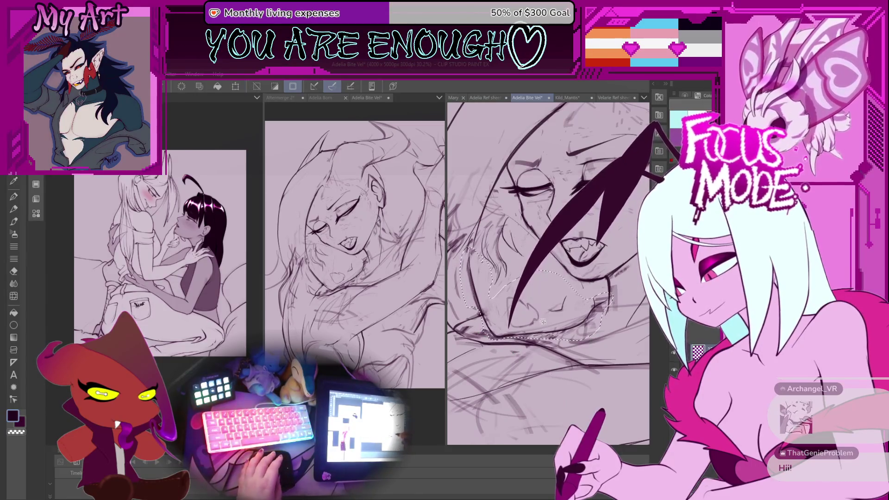
- Clear the selection, tilt and zoom in, and ink a dark stroke along the hair spike
{"action": "key", "text": "ctrl+d"}
{"action": "scroll", "coordinate": [543, 324], "scroll_direction": "down", "scroll_amount": 2}
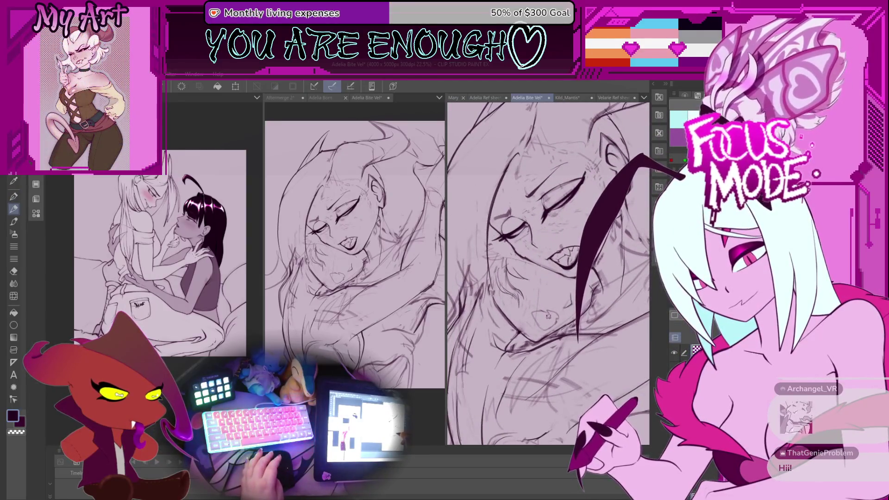
{"action": "key", "text": "minus"}
{"action": "scroll", "coordinate": [552, 311], "scroll_direction": "up", "scroll_amount": 4}
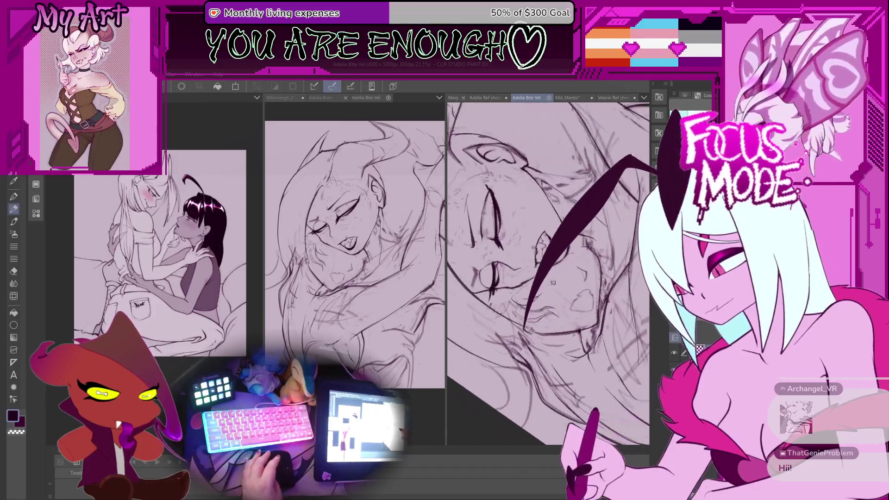
{"action": "scroll", "coordinate": [562, 290], "scroll_direction": "up", "scroll_amount": 3}
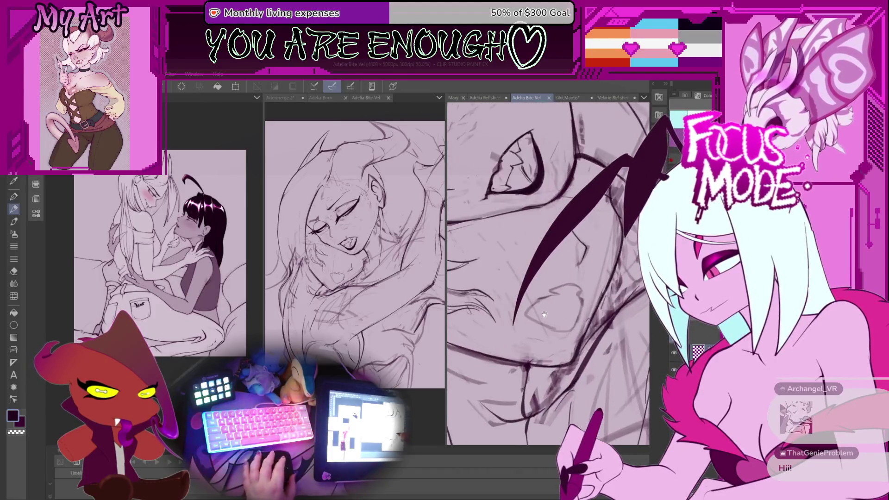
{"action": "scroll", "coordinate": [541, 306], "scroll_direction": "up", "scroll_amount": 1}
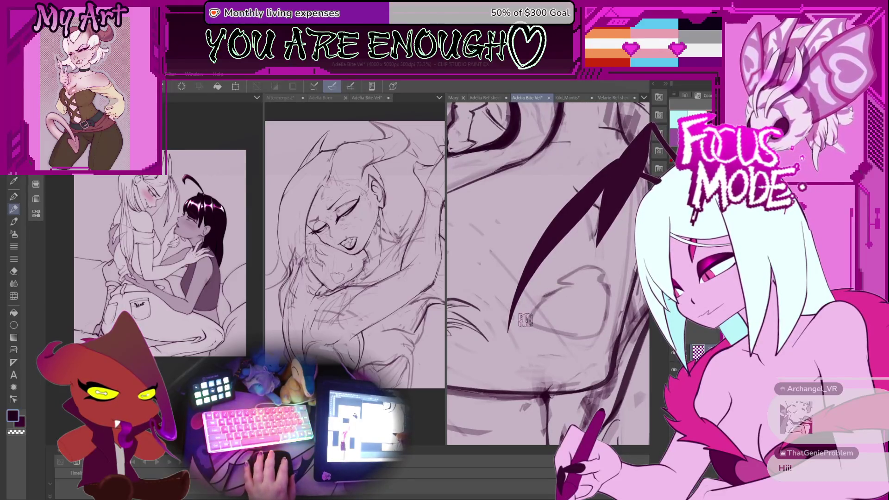
{"action": "scroll", "coordinate": [575, 275], "scroll_direction": "up", "scroll_amount": 1}
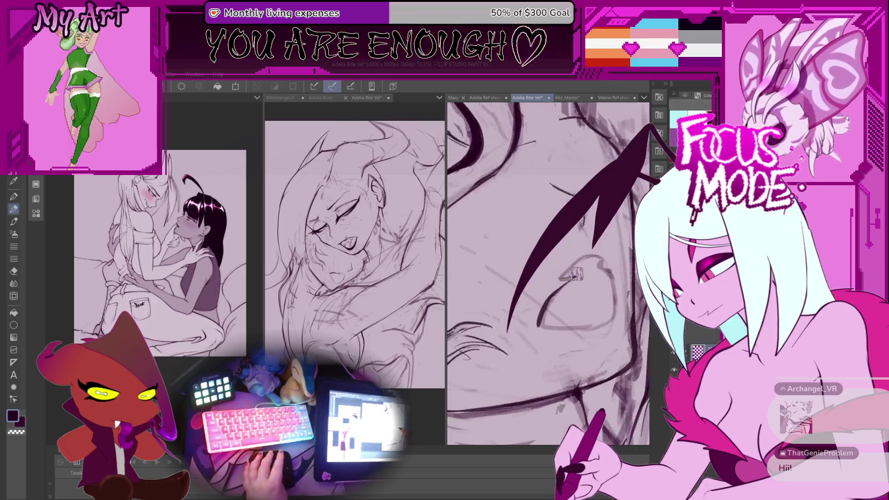
{"action": "scroll", "coordinate": [575, 275], "scroll_direction": "up", "scroll_amount": 1}
{"action": "scroll", "coordinate": [577, 260], "scroll_direction": "up", "scroll_amount": 1}
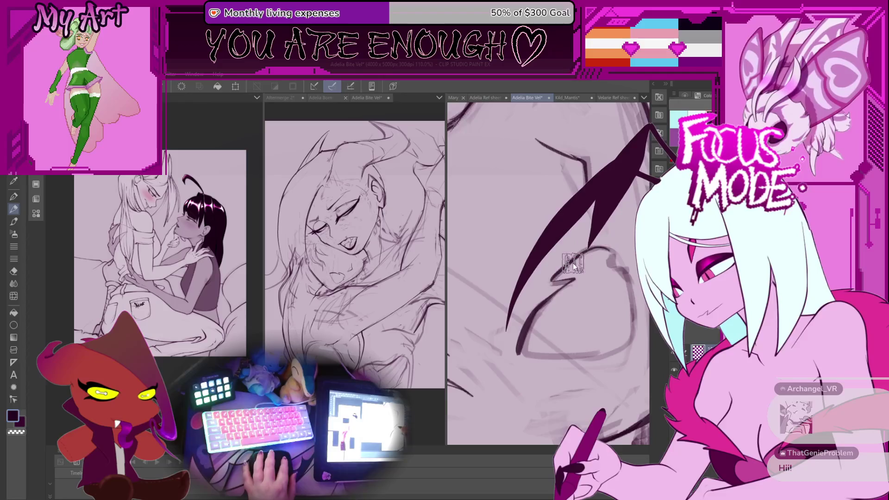
{"action": "mouse_move", "coordinate": [554, 280]}
{"action": "left_mouse_down"}
{"action": "mouse_move", "coordinate": [602, 250]}
{"action": "mouse_move", "coordinate": [593, 314]}
{"action": "mouse_move", "coordinate": [533, 338]}
{"action": "mouse_move", "coordinate": [535, 356]}
{"action": "mouse_move", "coordinate": [579, 374]}
{"action": "left_mouse_up"}
- Fill in the spike's inner notch and thicken its lower inner part
{"action": "mouse_move", "coordinate": [619, 337]}
{"action": "left_mouse_down"}
{"action": "mouse_move", "coordinate": [585, 334]}
{"action": "mouse_move", "coordinate": [582, 315]}
{"action": "left_mouse_up"}
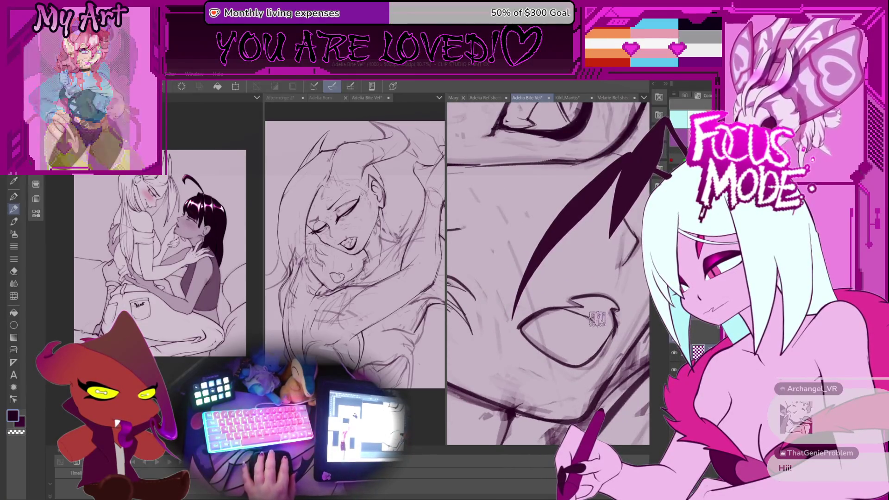
{"action": "left_click_drag", "start_coordinate": [601, 332], "coordinate": [574, 349]}
{"action": "scroll", "coordinate": [573, 352], "scroll_direction": "up", "scroll_amount": 2}
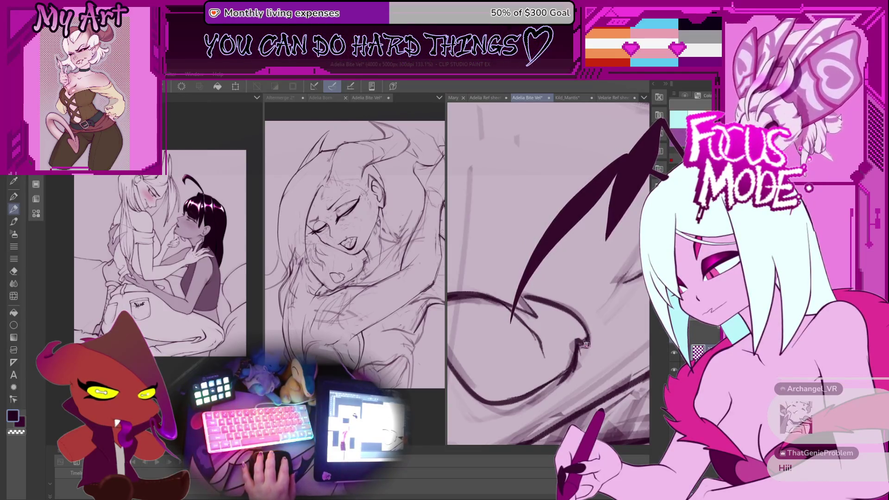
{"action": "left_click_drag", "start_coordinate": [564, 364], "coordinate": [561, 357]}
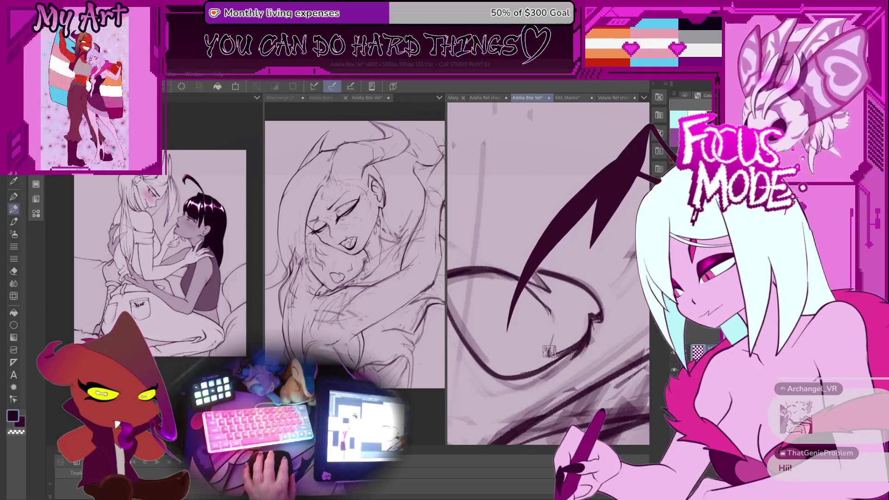
{"action": "scroll", "coordinate": [566, 315], "scroll_direction": "up", "scroll_amount": 1}
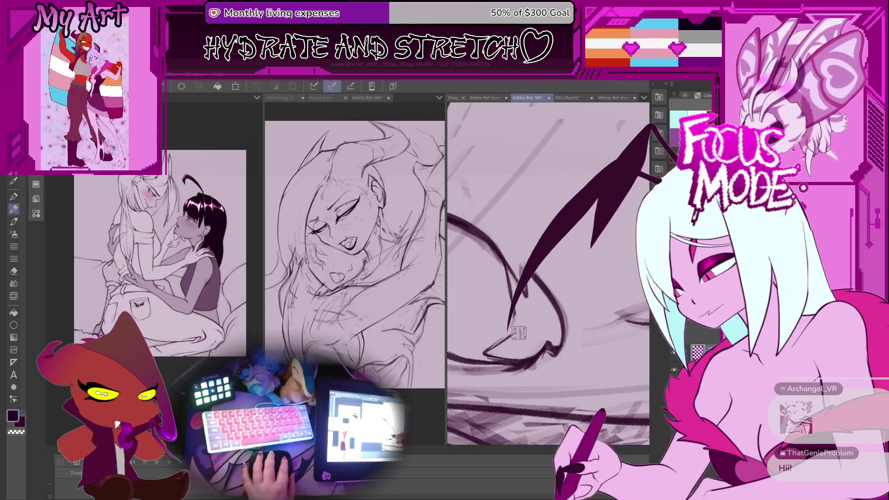
{"action": "left_click_drag", "start_coordinate": [510, 320], "coordinate": [586, 247]}
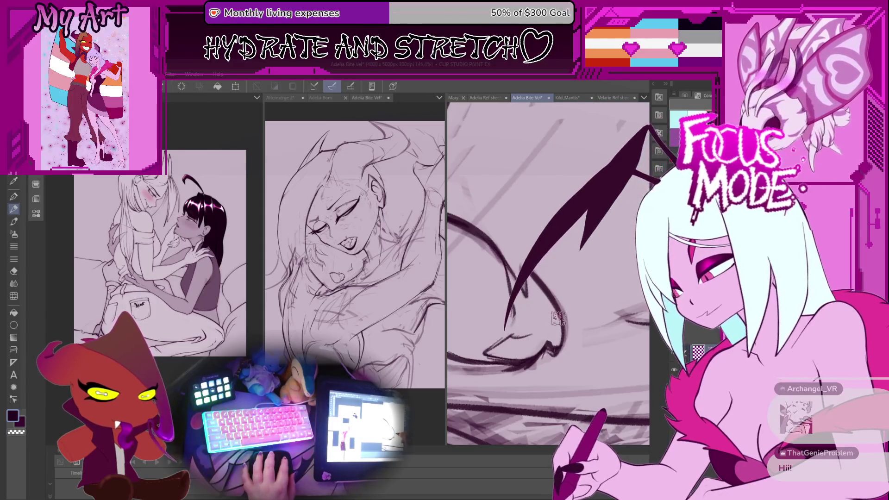
{"action": "left_click_drag", "start_coordinate": [507, 332], "coordinate": [535, 271]}
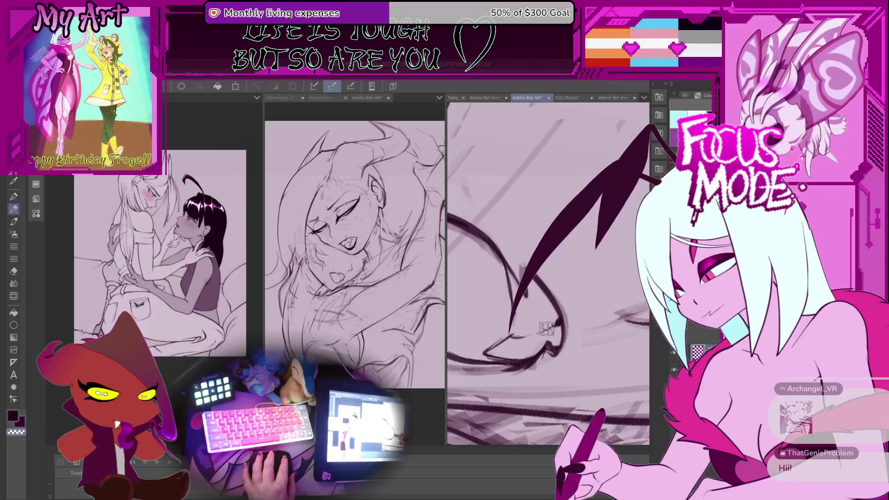
{"action": "key", "text": "minus"}
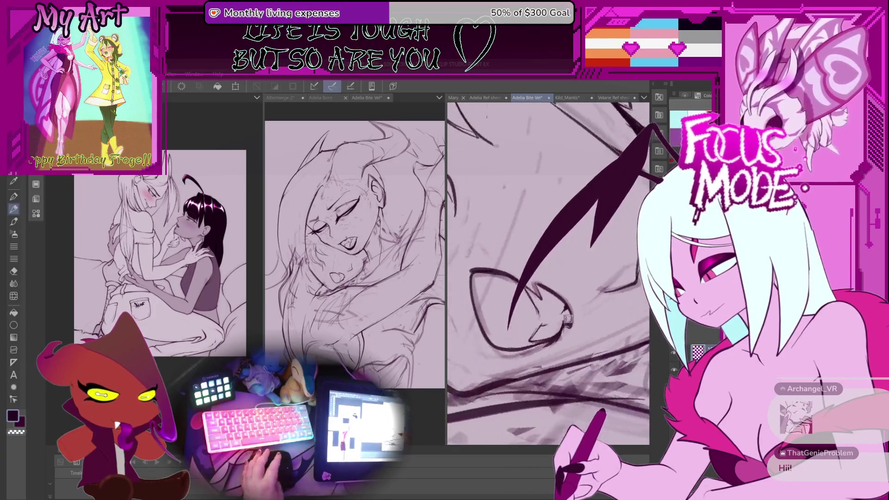
- Undo the previous hair spike and redraw it as one long dark stroke
{"action": "scroll", "coordinate": [574, 325], "scroll_direction": "up", "scroll_amount": 1}
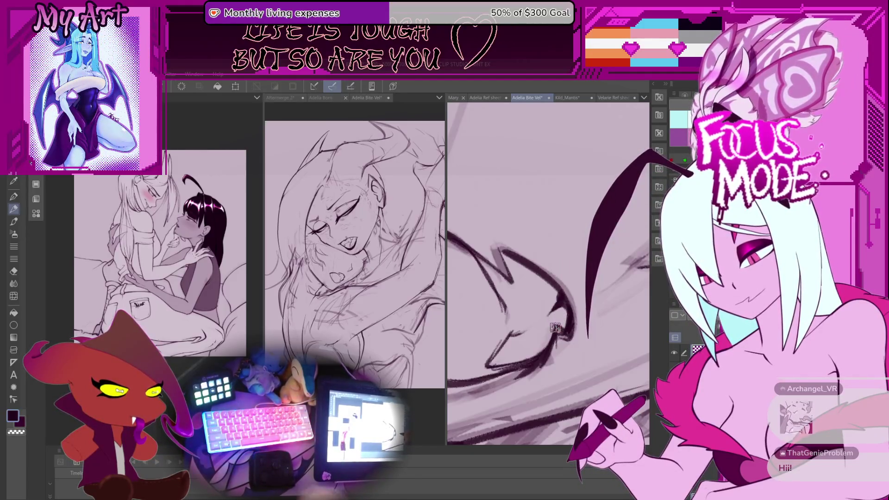
{"action": "key", "text": "ctrl+z"}
{"action": "left_click_drag", "start_coordinate": [507, 324], "coordinate": [658, 125]}
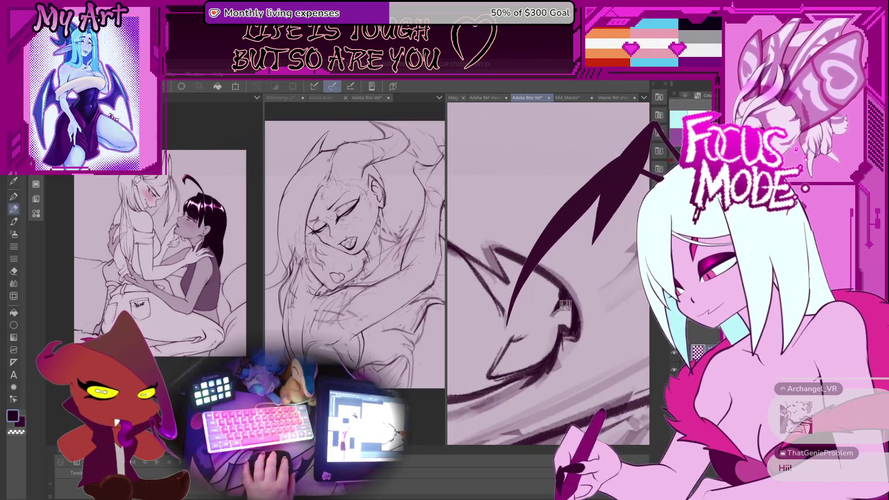
- Rotate and zoom the canvas view until it sits at a diamond angle
{"action": "left_click_drag", "start_coordinate": [568, 303], "coordinate": [561, 312]}
{"action": "scroll", "coordinate": [561, 311], "scroll_direction": "up", "scroll_amount": 2}
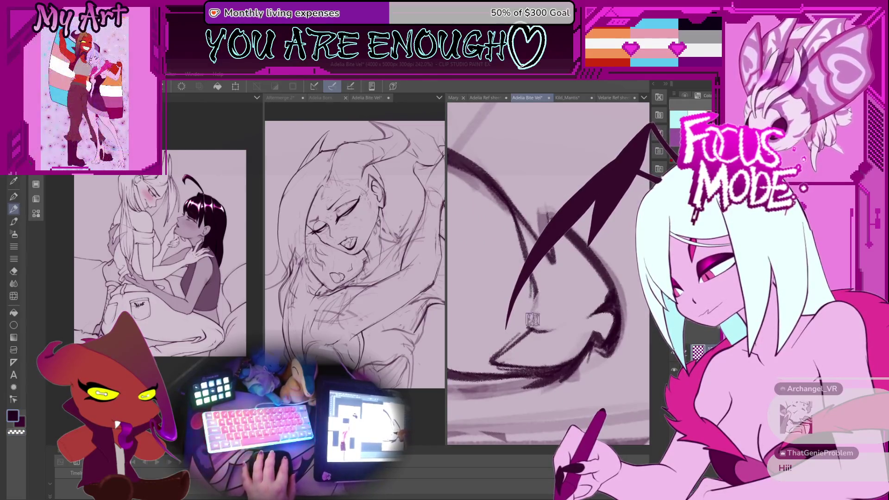
{"action": "scroll", "coordinate": [527, 329], "scroll_direction": "down", "scroll_amount": 2}
{"action": "left_click_drag", "start_coordinate": [515, 281], "coordinate": [551, 297]}
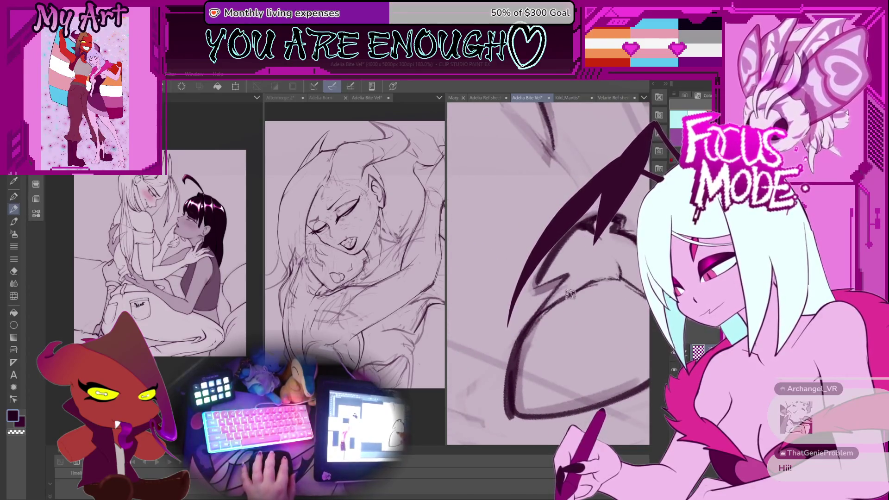
{"action": "scroll", "coordinate": [562, 299], "scroll_direction": "down", "scroll_amount": 5}
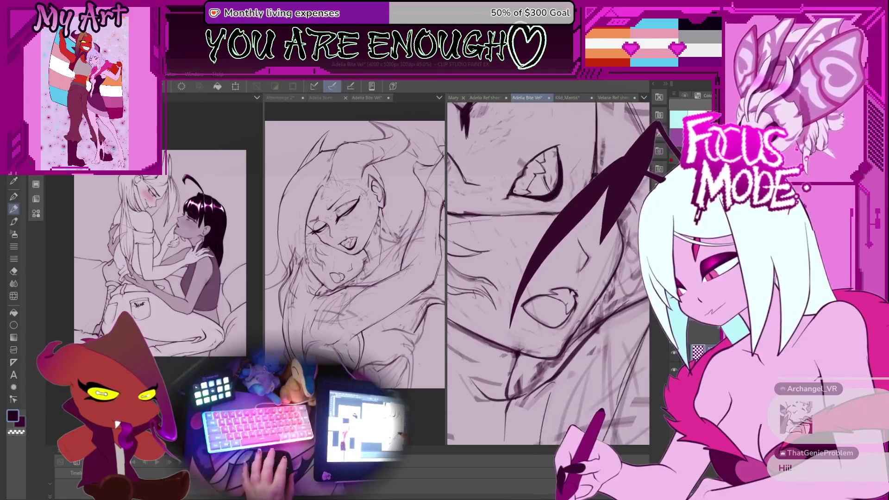
{"action": "scroll", "coordinate": [560, 337], "scroll_direction": "up", "scroll_amount": 3}
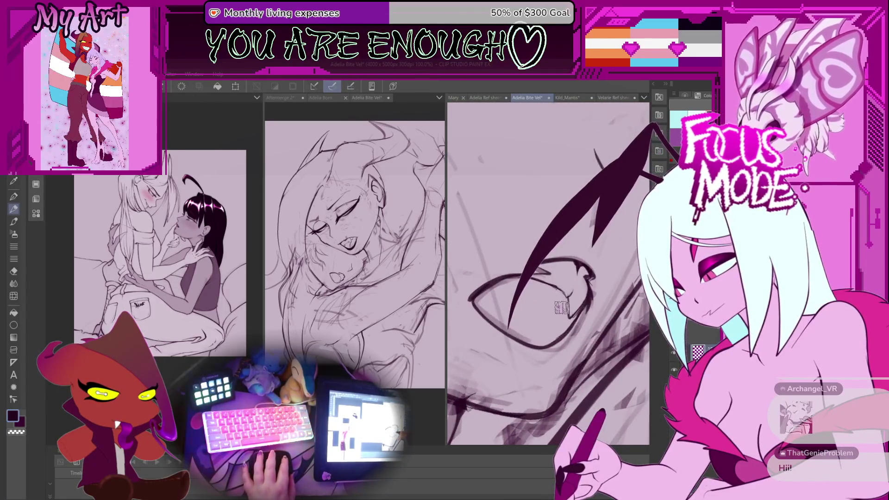
{"action": "scroll", "coordinate": [533, 295], "scroll_direction": "down", "scroll_amount": 6}
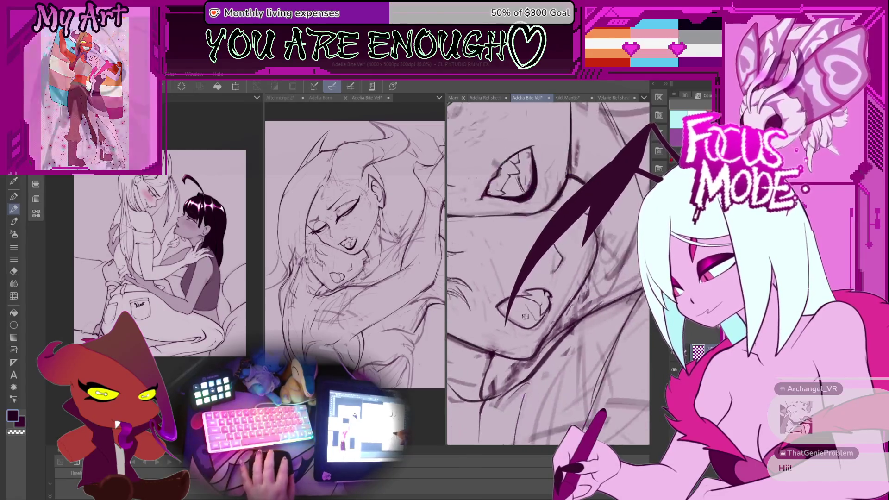
{"action": "scroll", "coordinate": [541, 264], "scroll_direction": "down", "scroll_amount": 3}
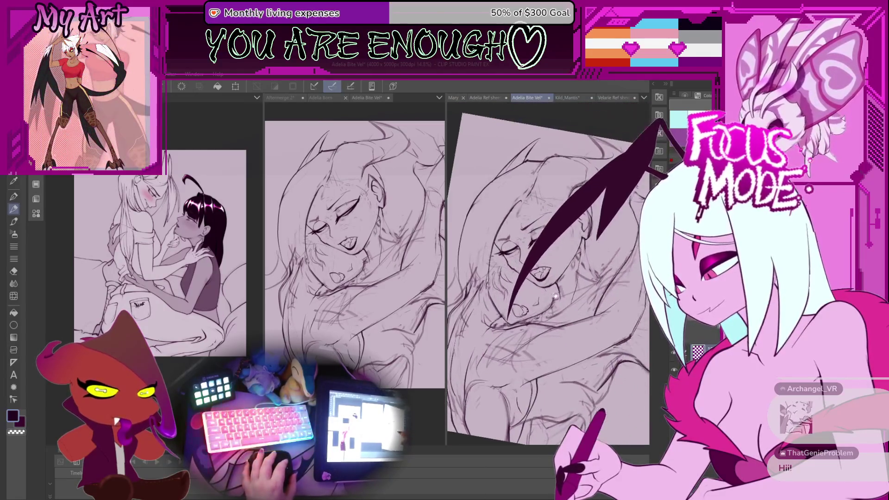
{"action": "left_click_drag", "start_coordinate": [544, 281], "coordinate": [547, 295]}
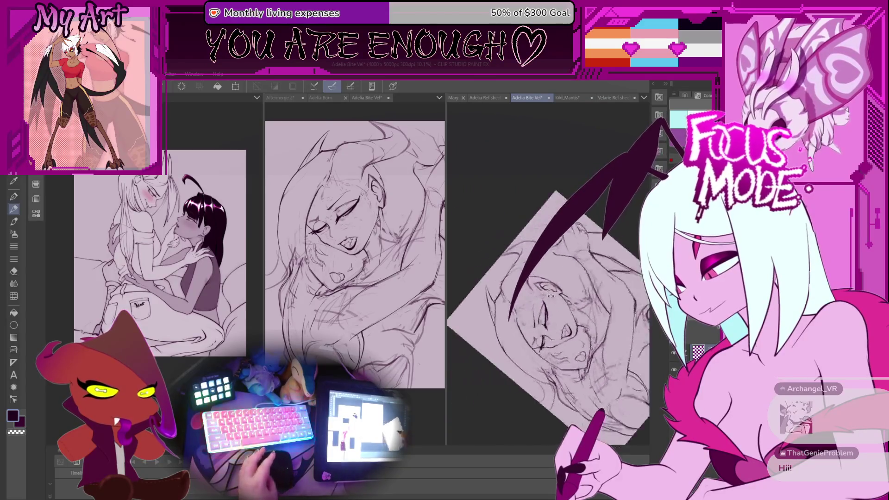
{"action": "scroll", "coordinate": [583, 283], "scroll_direction": "up", "scroll_amount": 5}
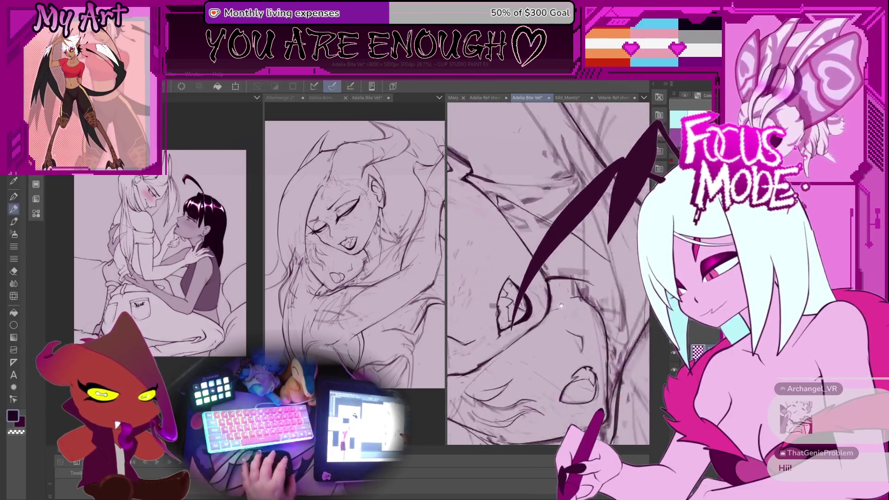
{"action": "scroll", "coordinate": [557, 300], "scroll_direction": "up", "scroll_amount": 5}
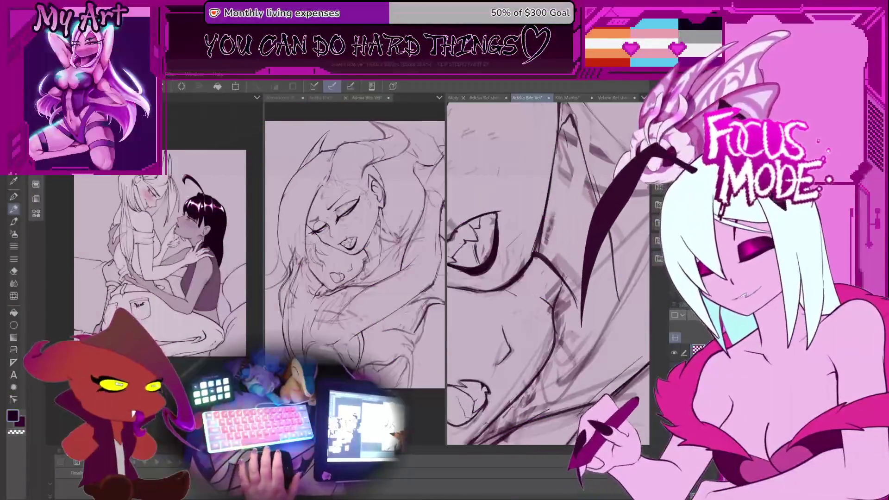
- Zoom the view out after inking the fanged mouth and nearby face lines
{"action": "scroll", "coordinate": [548, 273], "scroll_direction": "down", "scroll_amount": 5}
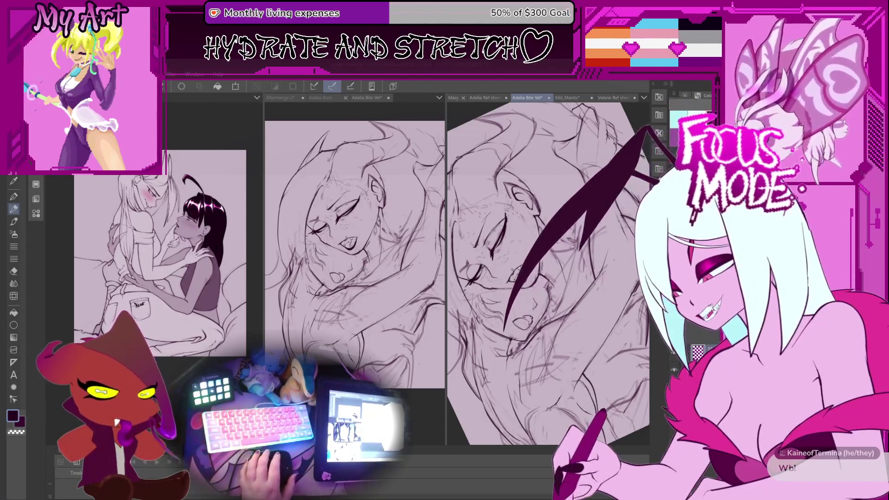
- Rotate the view upright, zoom in, and select the area around the lower mouth
{"action": "left_click_drag", "start_coordinate": [523, 320], "coordinate": [528, 316]}
{"action": "scroll", "coordinate": [527, 316], "scroll_direction": "up", "scroll_amount": 2}
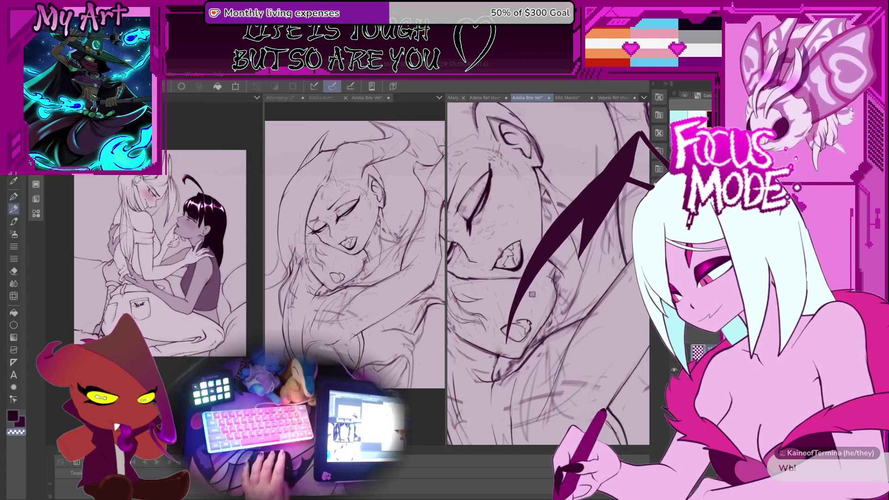
{"action": "scroll", "coordinate": [533, 294], "scroll_direction": "up", "scroll_amount": 2}
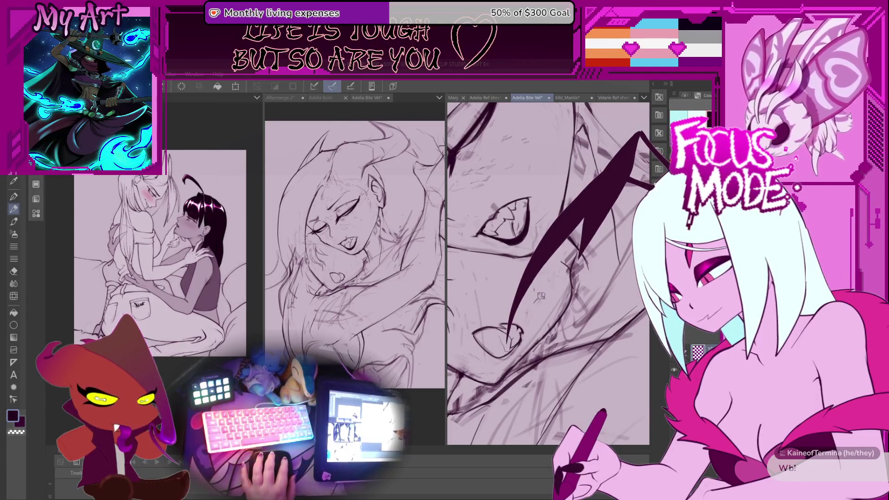
{"action": "scroll", "coordinate": [533, 294], "scroll_direction": "up", "scroll_amount": 2}
{"action": "left_click_drag", "start_coordinate": [513, 289], "coordinate": [509, 263]}
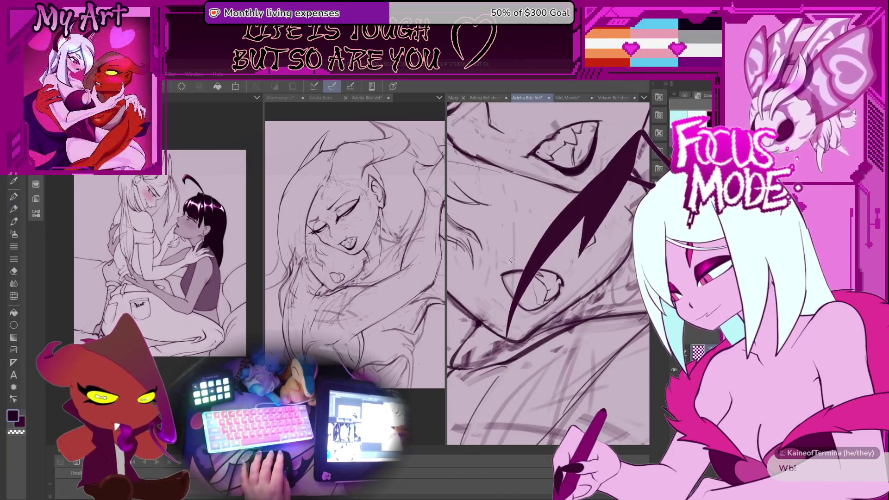
{"action": "left_click_drag", "start_coordinate": [519, 315], "coordinate": [514, 249]}
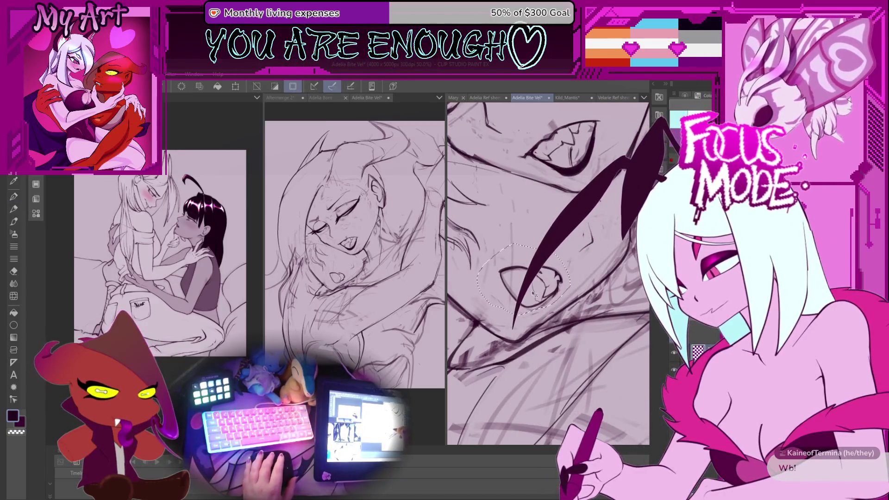
- Reframe and rotate the view, then lasso the linework right of the fanged mouth
{"action": "left_click_drag", "start_coordinate": [533, 293], "coordinate": [515, 306]}
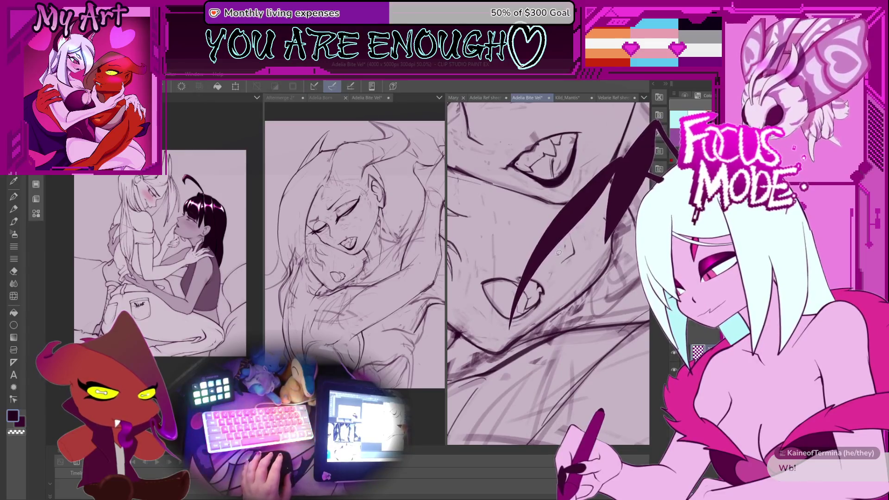
{"action": "scroll", "coordinate": [558, 252], "scroll_direction": "down", "scroll_amount": 2}
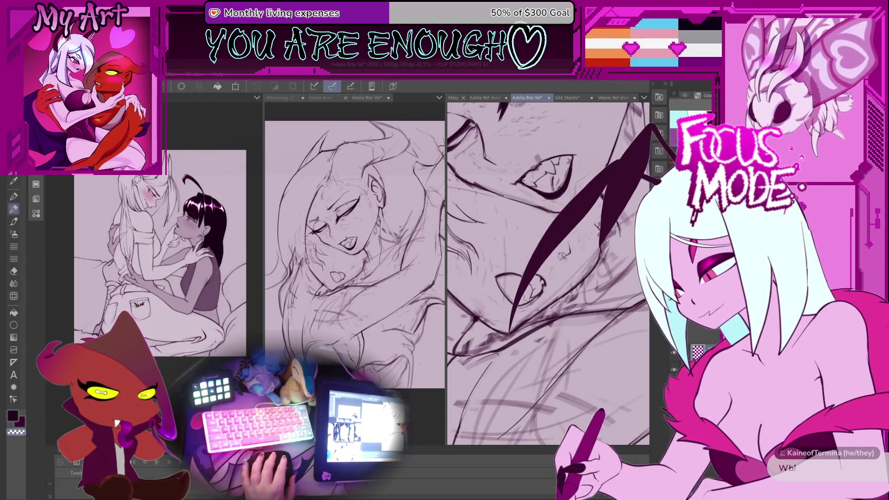
{"action": "scroll", "coordinate": [563, 256], "scroll_direction": "up", "scroll_amount": 2}
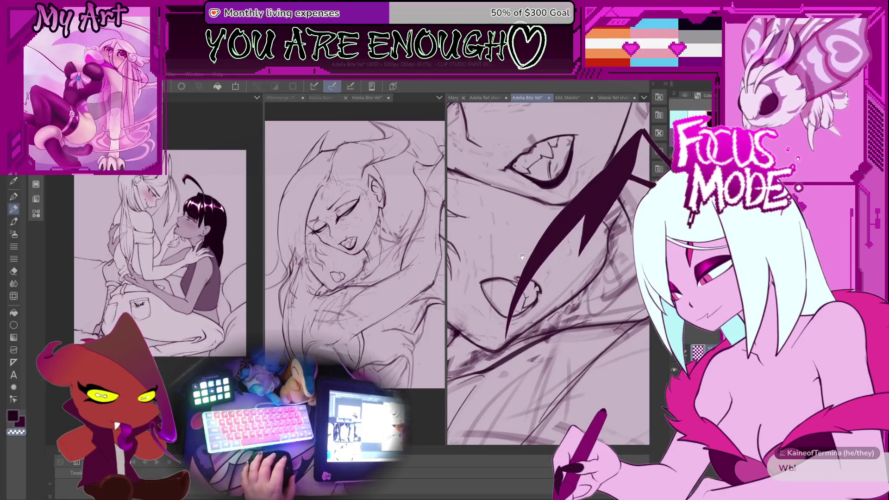
{"action": "scroll", "coordinate": [521, 256], "scroll_direction": "up", "scroll_amount": 3}
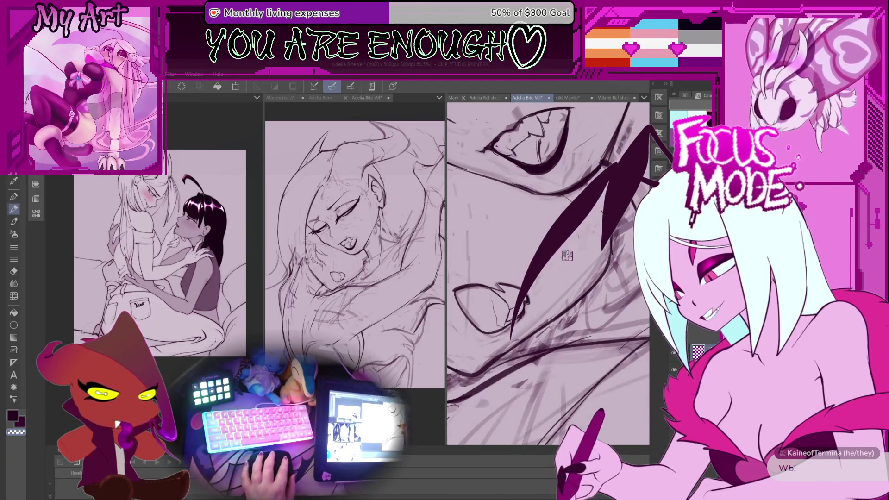
{"action": "scroll", "coordinate": [565, 258], "scroll_direction": "up", "scroll_amount": 1}
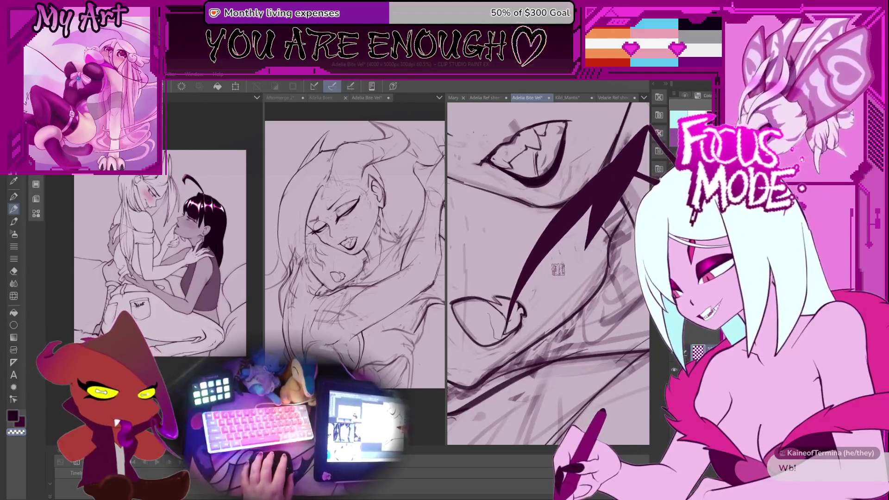
{"action": "mouse_move", "coordinate": [560, 264]}
{"action": "left_mouse_down"}
{"action": "mouse_move", "coordinate": [539, 273]}
{"action": "mouse_move", "coordinate": [552, 265]}
{"action": "left_mouse_up"}
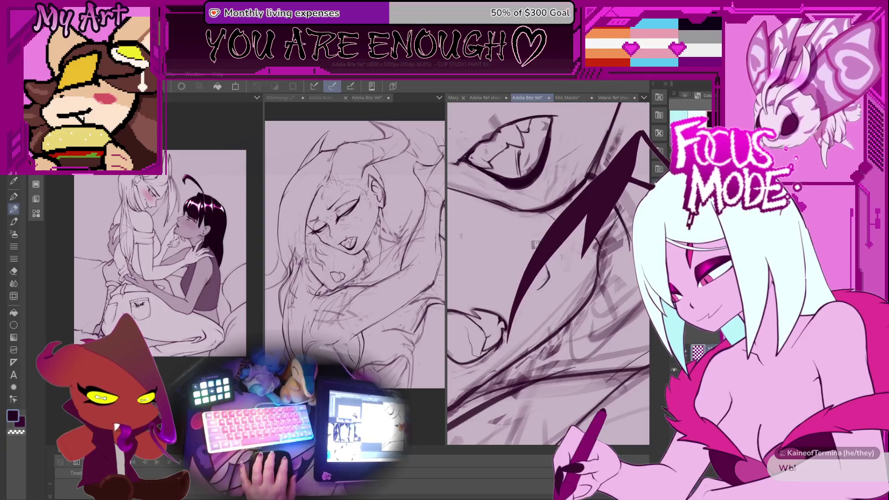
{"action": "mouse_move", "coordinate": [541, 284]}
{"action": "left_mouse_down"}
{"action": "mouse_move", "coordinate": [544, 271]}
{"action": "mouse_move", "coordinate": [534, 282]}
{"action": "left_mouse_up"}
{"action": "mouse_move", "coordinate": [510, 246]}
{"action": "left_mouse_down"}
{"action": "mouse_move", "coordinate": [515, 251]}
{"action": "mouse_move", "coordinate": [482, 293]}
{"action": "mouse_move", "coordinate": [516, 246]}
{"action": "mouse_move", "coordinate": [524, 271]}
{"action": "left_mouse_up"}
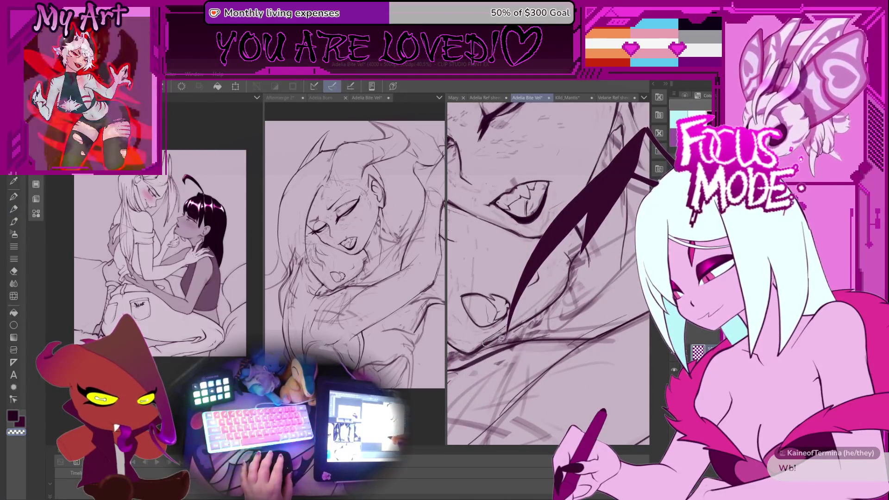
{"action": "mouse_move", "coordinate": [484, 345]}
{"action": "left_mouse_down"}
{"action": "mouse_move", "coordinate": [585, 248]}
{"action": "mouse_move", "coordinate": [514, 320]}
{"action": "left_mouse_up"}
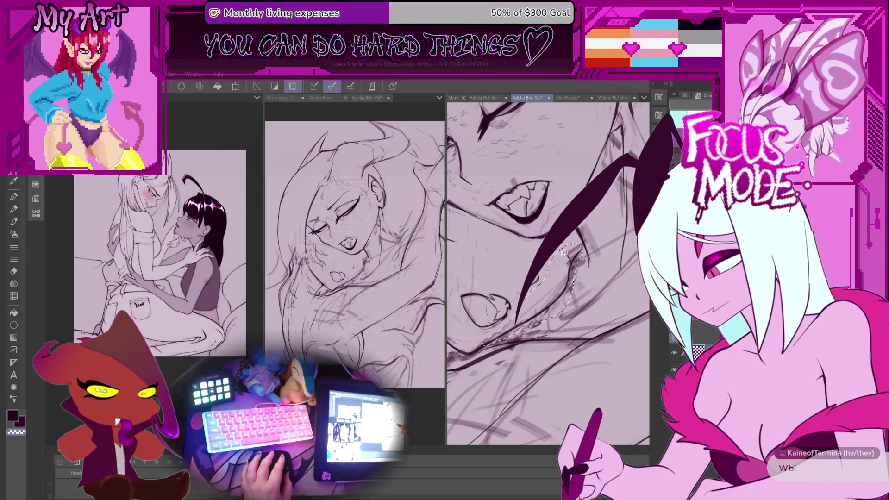
- Distort the lassoed lines beside the lower fang into a new bend, shifted slightly left, and apply
{"action": "key", "text": "ctrl+t"}
{"action": "left_click_drag", "start_coordinate": [579, 283], "coordinate": [556, 294]}
{"action": "left_click_drag", "start_coordinate": [579, 234], "coordinate": [575, 246]}
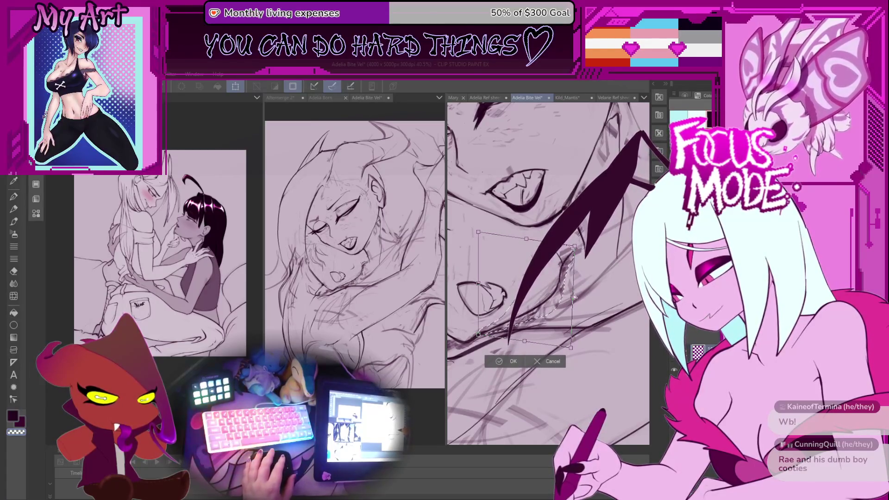
{"action": "key", "text": "Return"}
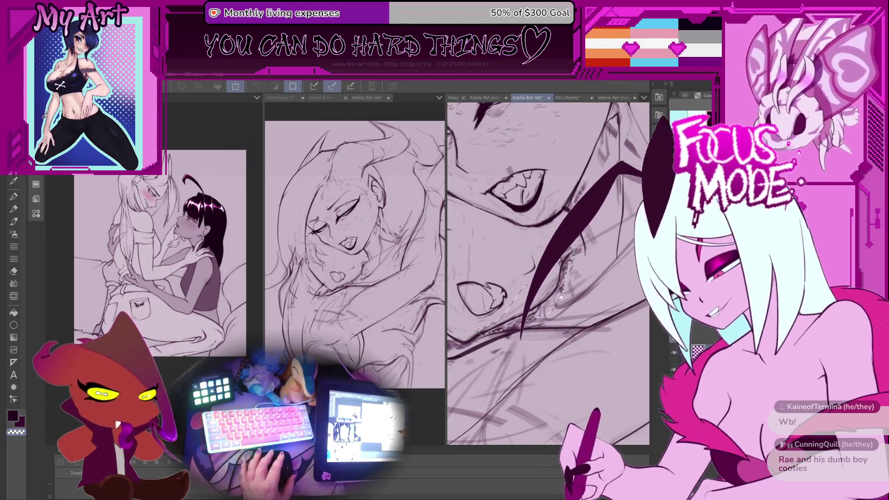
{"action": "key", "text": "ctrl+t"}
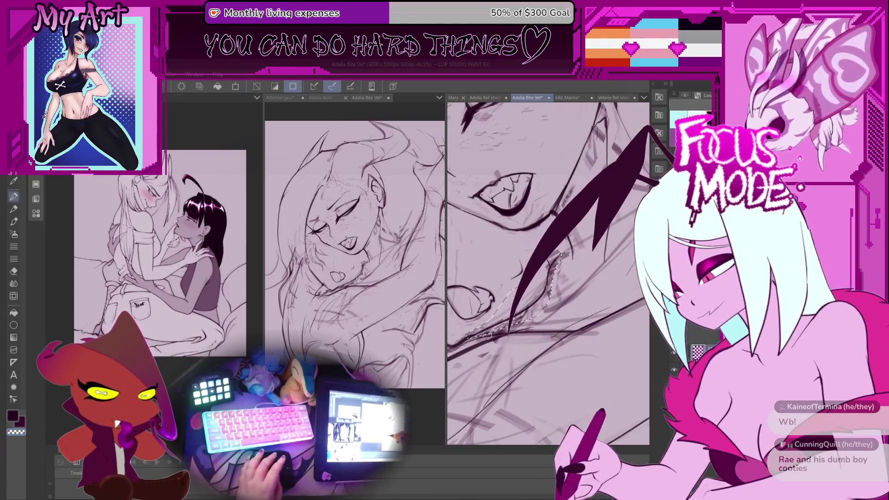
{"action": "key", "text": "p"}
{"action": "scroll", "coordinate": [533, 249], "scroll_direction": "up", "scroll_amount": 2}
- Lasso a patch of linework near the mouth
{"action": "left_click_drag", "start_coordinate": [523, 236], "coordinate": [512, 277]}
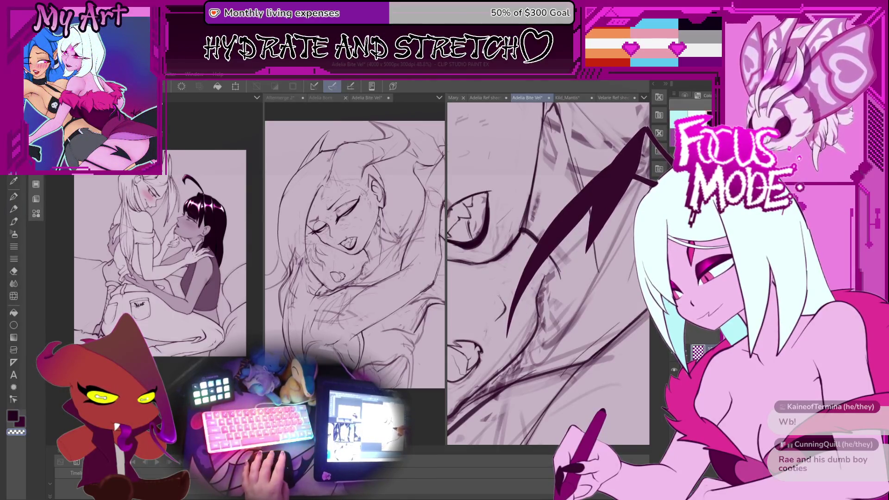
{"action": "left_click_drag", "start_coordinate": [533, 294], "coordinate": [550, 298]}
{"action": "key", "text": "k"}
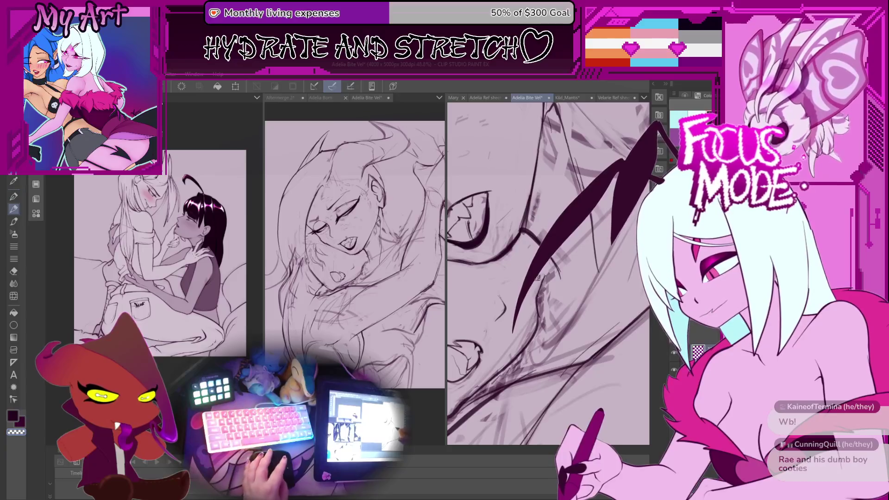
{"action": "scroll", "coordinate": [538, 287], "scroll_direction": "up", "scroll_amount": 2}
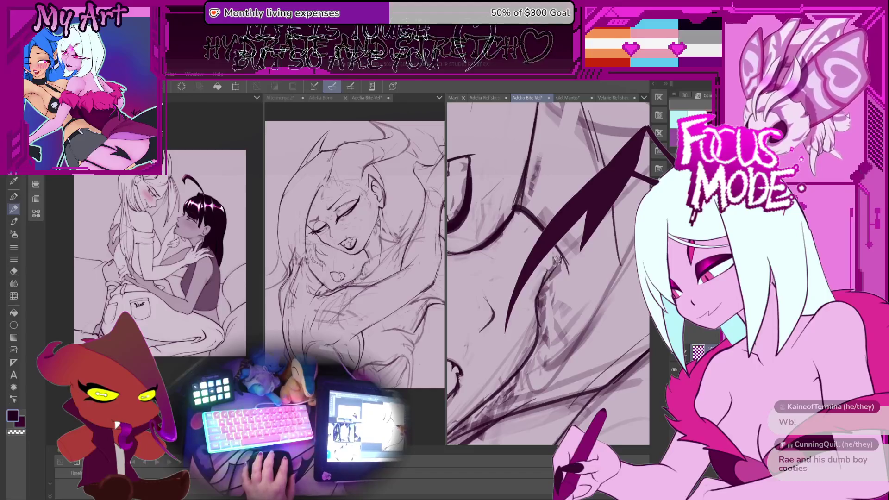
- Pan the view down and slightly right to show the open mouth
{"action": "mouse_move", "coordinate": [554, 248]}
{"action": "left_mouse_down"}
{"action": "mouse_move", "coordinate": [511, 282]}
{"action": "mouse_move", "coordinate": [507, 270]}
{"action": "mouse_move", "coordinate": [537, 296]}
{"action": "left_mouse_up"}
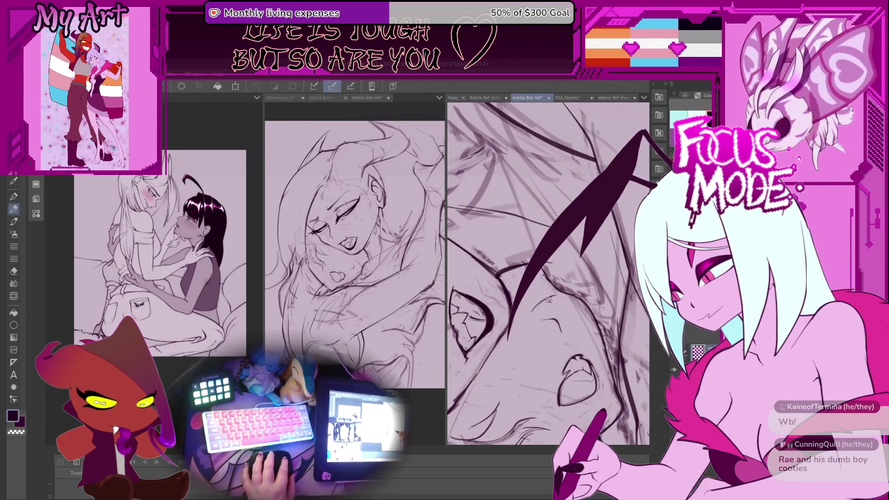
{"action": "left_click_drag", "start_coordinate": [522, 299], "coordinate": [531, 309]}
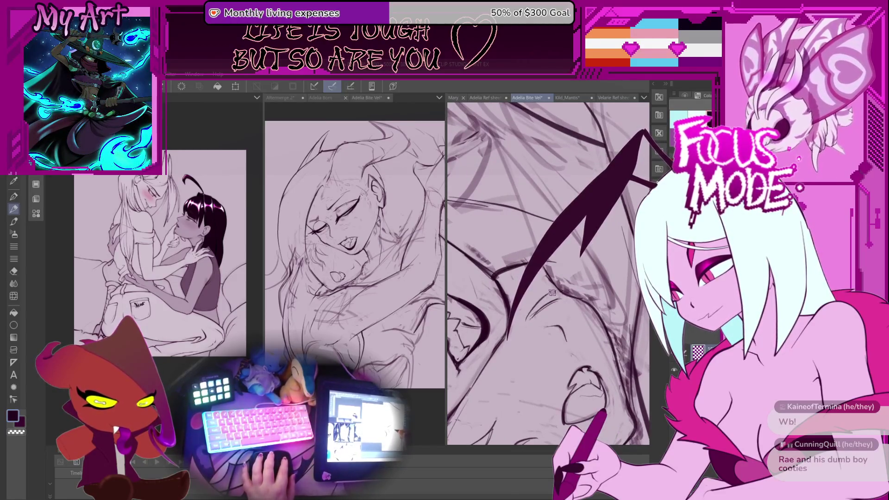
{"action": "left_click_drag", "start_coordinate": [540, 297], "coordinate": [558, 293]}
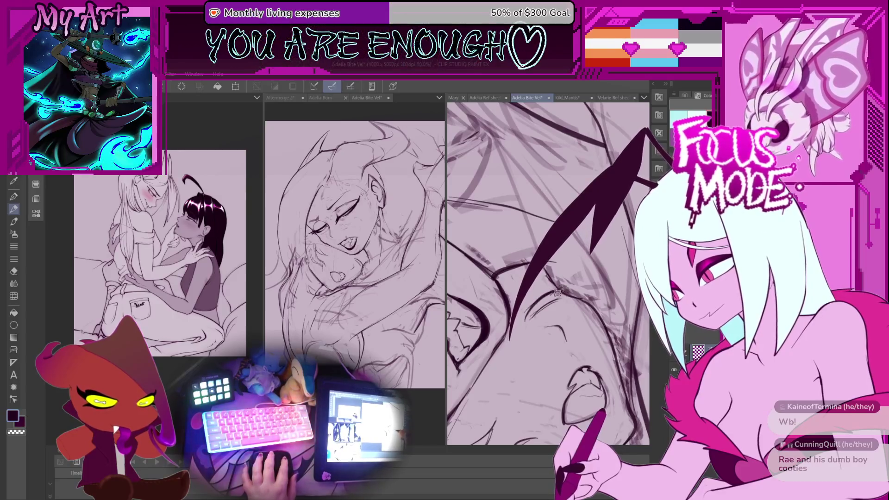
{"action": "scroll", "coordinate": [555, 291], "scroll_direction": "up", "scroll_amount": 1}
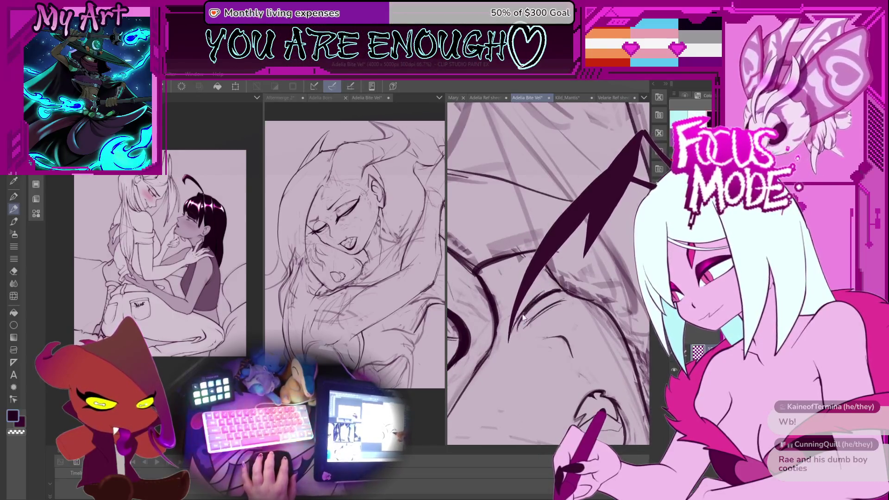
- Zoom and tilt to show the eye and whole mouth, then save the drawing
{"action": "scroll", "coordinate": [526, 290], "scroll_direction": "down", "scroll_amount": 2}
{"action": "scroll", "coordinate": [526, 290], "scroll_direction": "up", "scroll_amount": 1}
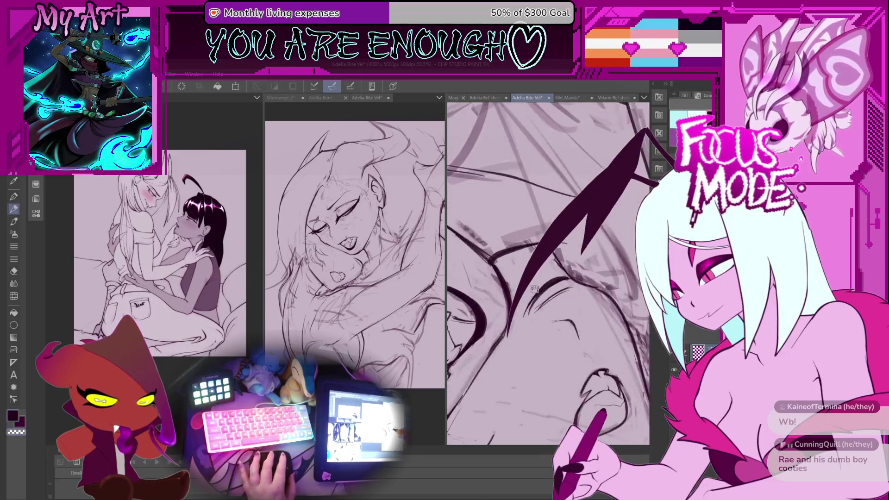
{"action": "scroll", "coordinate": [538, 283], "scroll_direction": "down", "scroll_amount": 2}
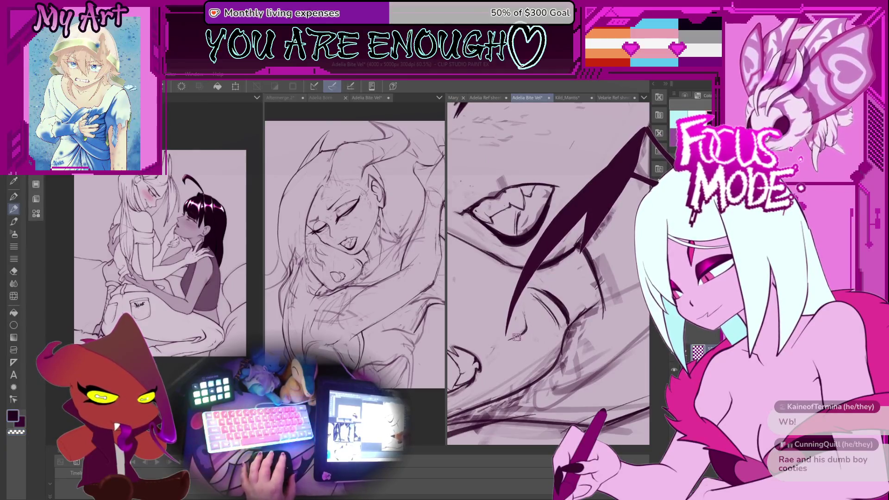
{"action": "mouse_move", "coordinate": [508, 270]}
{"action": "left_mouse_down"}
{"action": "mouse_move", "coordinate": [523, 325]}
{"action": "mouse_move", "coordinate": [504, 338]}
{"action": "left_mouse_up"}
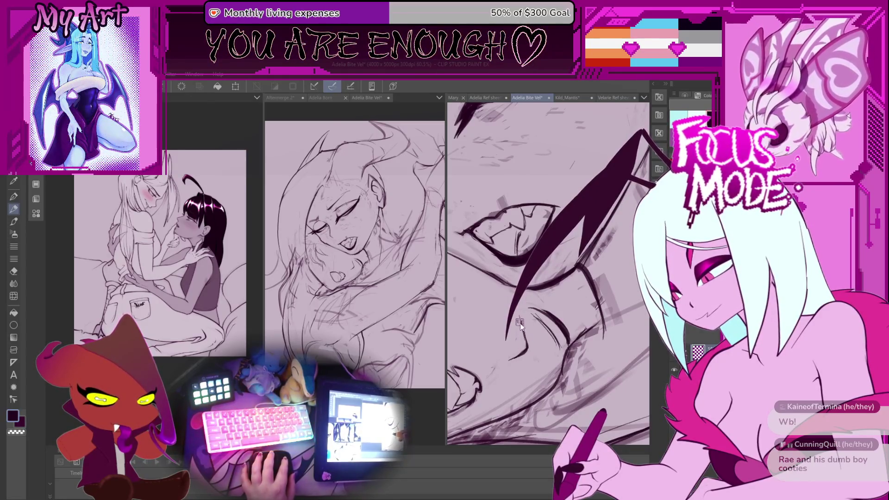
{"action": "mouse_move", "coordinate": [528, 293]}
{"action": "left_mouse_down"}
{"action": "mouse_move", "coordinate": [509, 256]}
{"action": "mouse_move", "coordinate": [534, 315]}
{"action": "mouse_move", "coordinate": [514, 315]}
{"action": "left_mouse_up"}
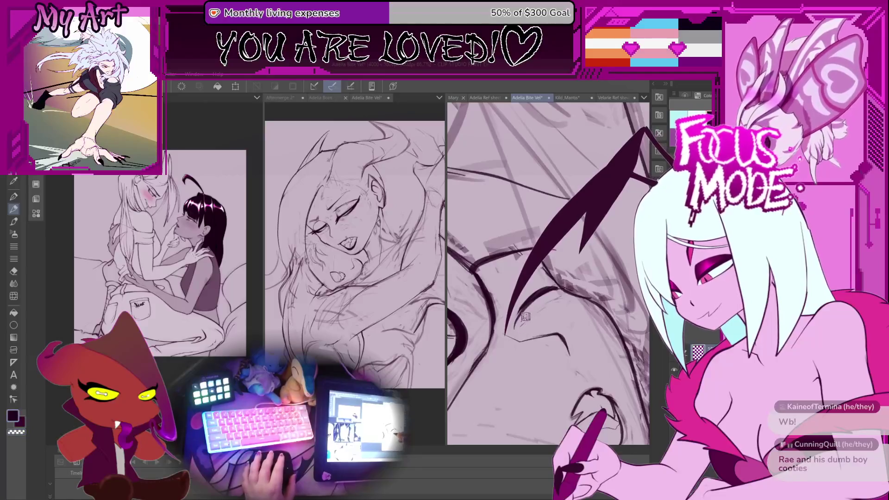
{"action": "left_click_drag", "start_coordinate": [527, 317], "coordinate": [520, 321]}
{"action": "key", "text": "ctrl+s"}
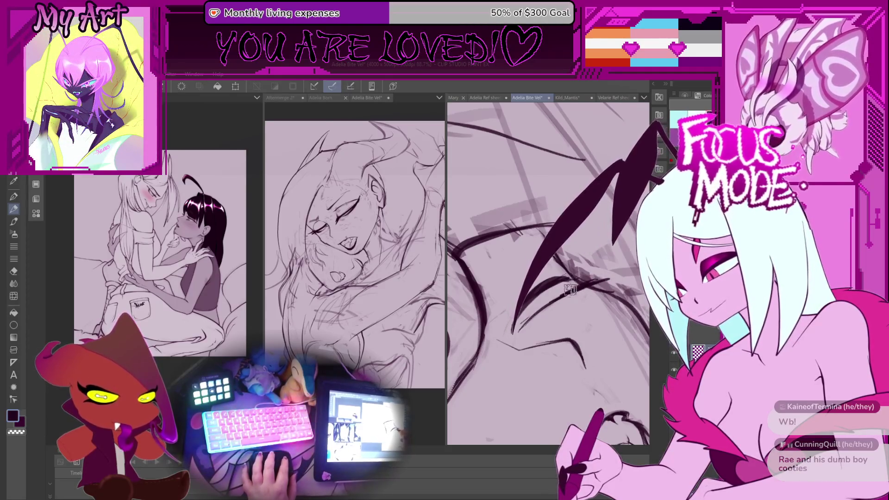
- Ink dark lash strokes over and beside the closed eye
{"action": "left_click_drag", "start_coordinate": [579, 229], "coordinate": [510, 327]}
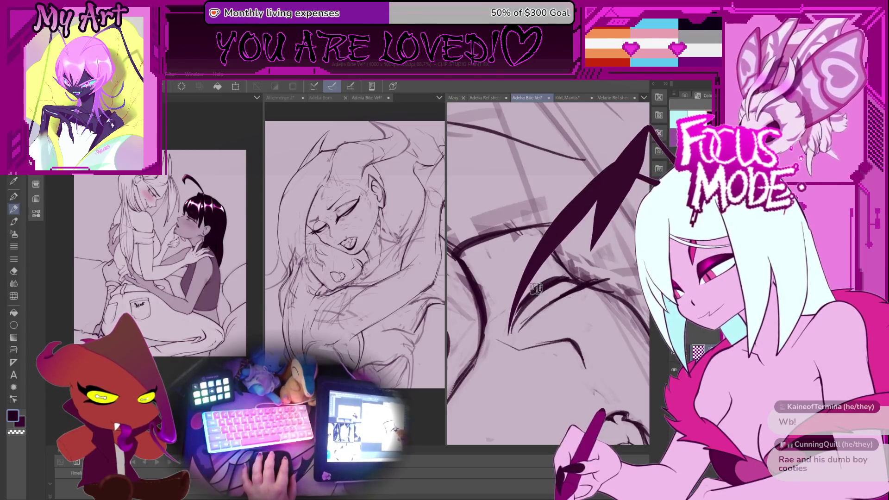
{"action": "left_click_drag", "start_coordinate": [578, 280], "coordinate": [549, 275]}
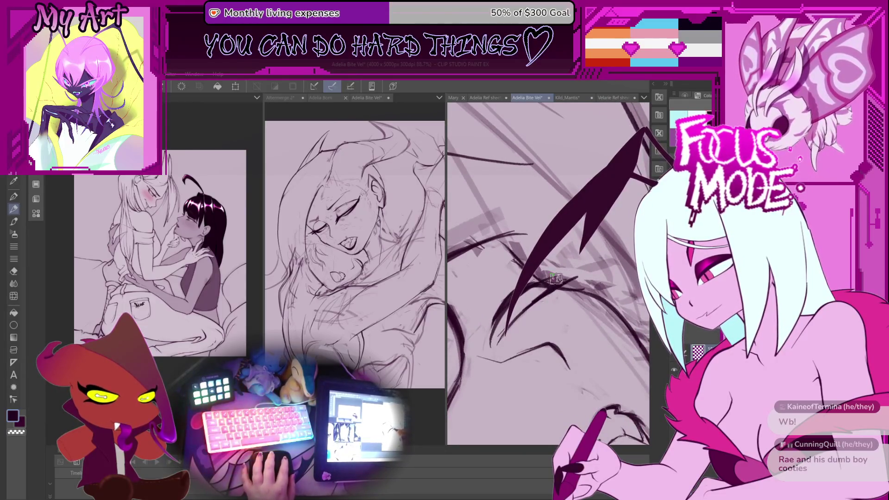
{"action": "left_click_drag", "start_coordinate": [528, 287], "coordinate": [573, 265]}
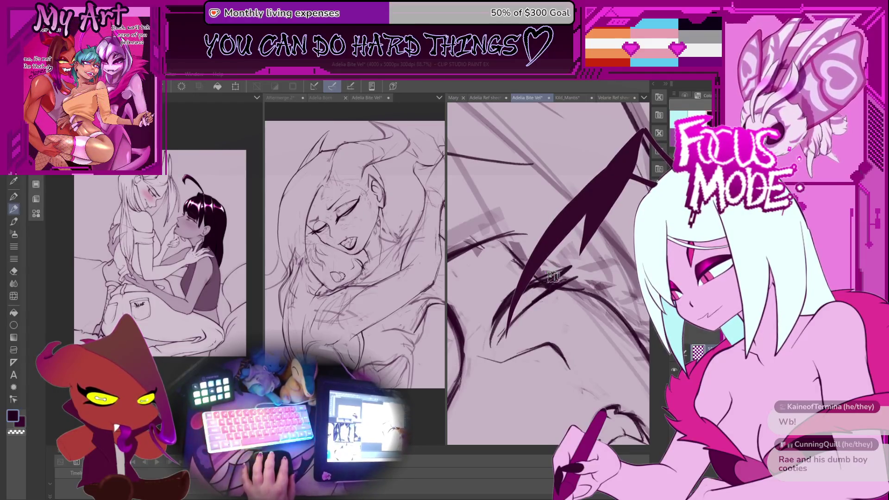
- Frame the closed eye and ink several more dark hair and lash strokes around it
{"action": "scroll", "coordinate": [529, 286], "scroll_direction": "down", "scroll_amount": 5}
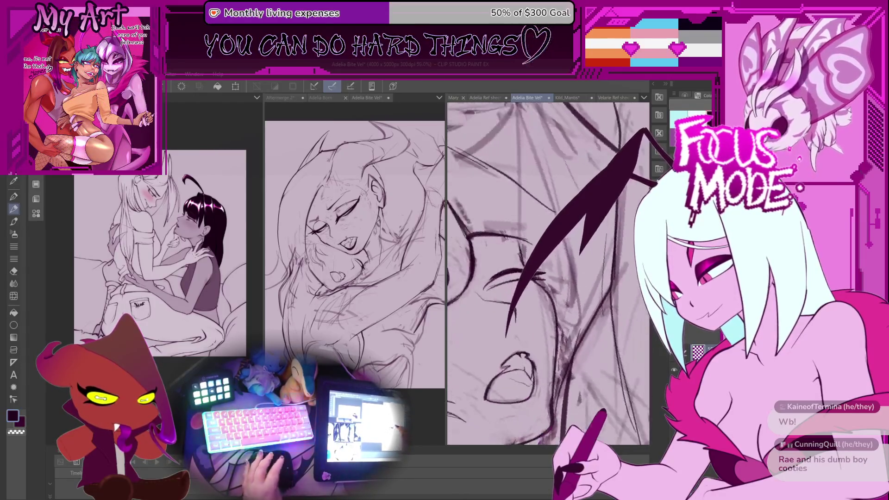
{"action": "scroll", "coordinate": [518, 301], "scroll_direction": "up", "scroll_amount": 3}
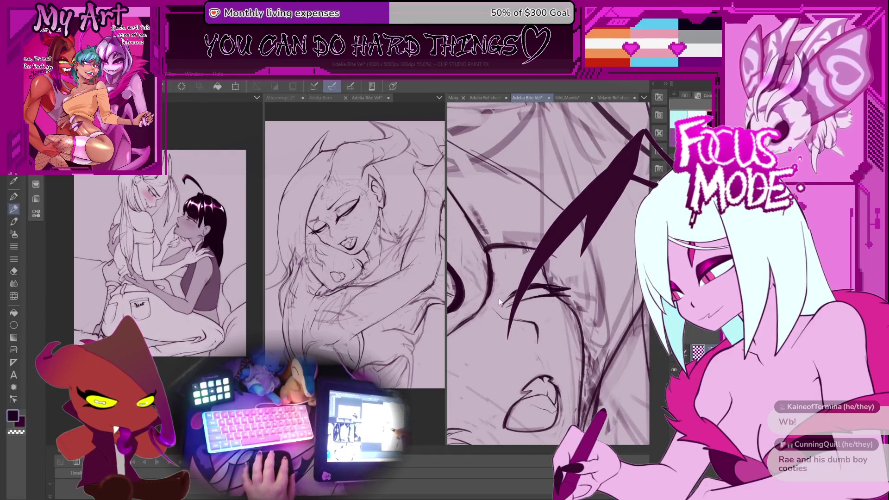
{"action": "scroll", "coordinate": [502, 290], "scroll_direction": "up", "scroll_amount": 2}
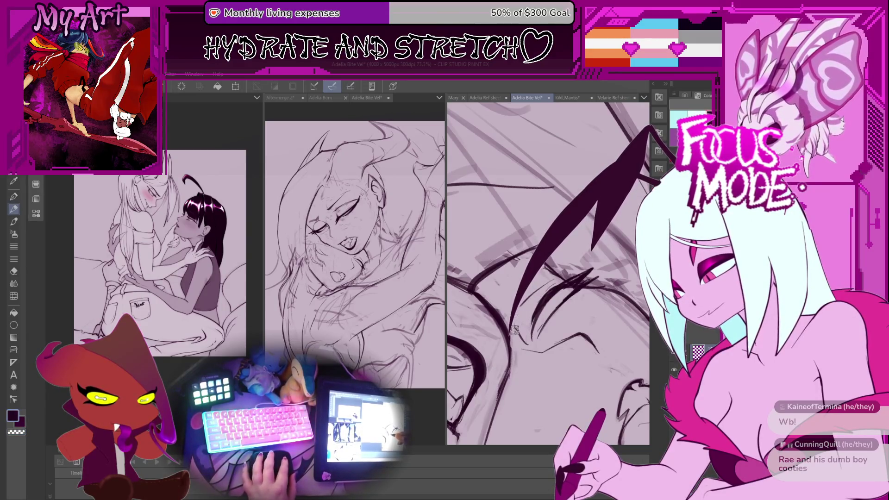
{"action": "mouse_move", "coordinate": [514, 329]}
{"action": "left_mouse_down"}
{"action": "mouse_move", "coordinate": [555, 278]}
{"action": "mouse_move", "coordinate": [536, 289]}
{"action": "left_mouse_up"}
{"action": "left_click_drag", "start_coordinate": [575, 218], "coordinate": [509, 332]}
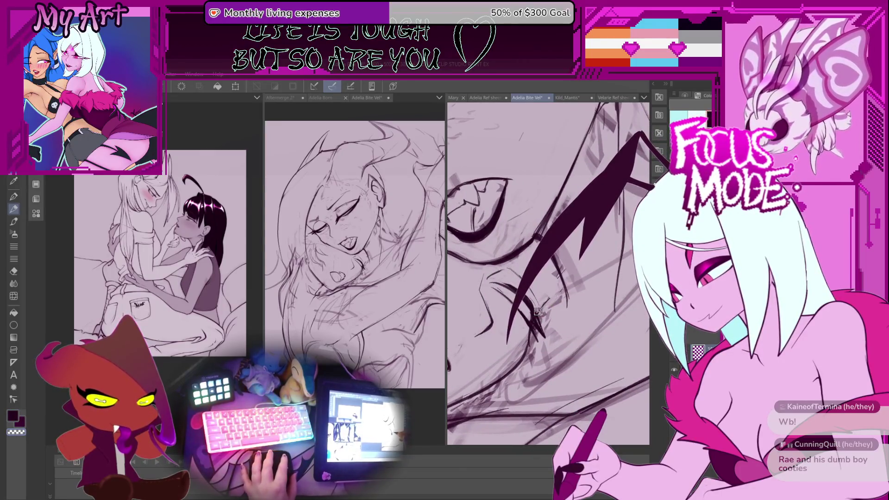
{"action": "left_click_drag", "start_coordinate": [565, 285], "coordinate": [538, 319]}
{"action": "left_click_drag", "start_coordinate": [549, 260], "coordinate": [512, 331]}
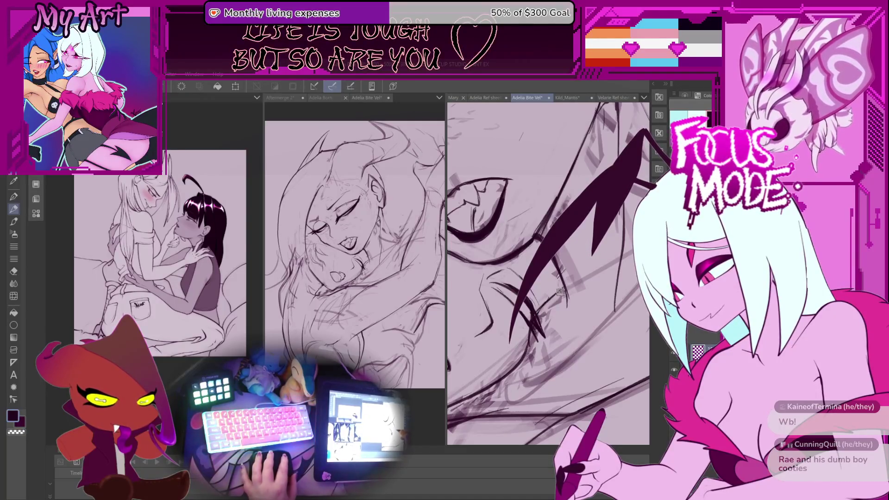
{"action": "mouse_move", "coordinate": [560, 291]}
{"action": "left_mouse_down"}
{"action": "mouse_move", "coordinate": [548, 312]}
{"action": "mouse_move", "coordinate": [507, 308]}
{"action": "left_mouse_up"}
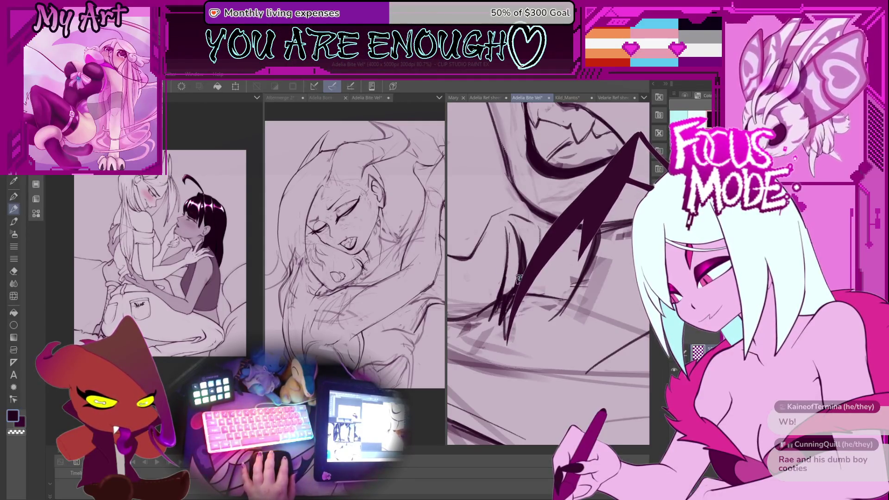
{"action": "left_click_drag", "start_coordinate": [513, 296], "coordinate": [470, 322]}
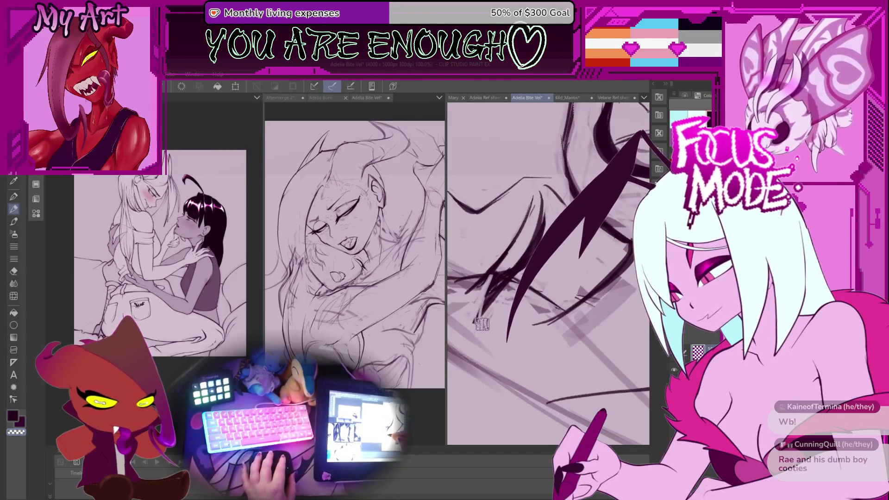
{"action": "left_click_drag", "start_coordinate": [482, 326], "coordinate": [478, 317]}
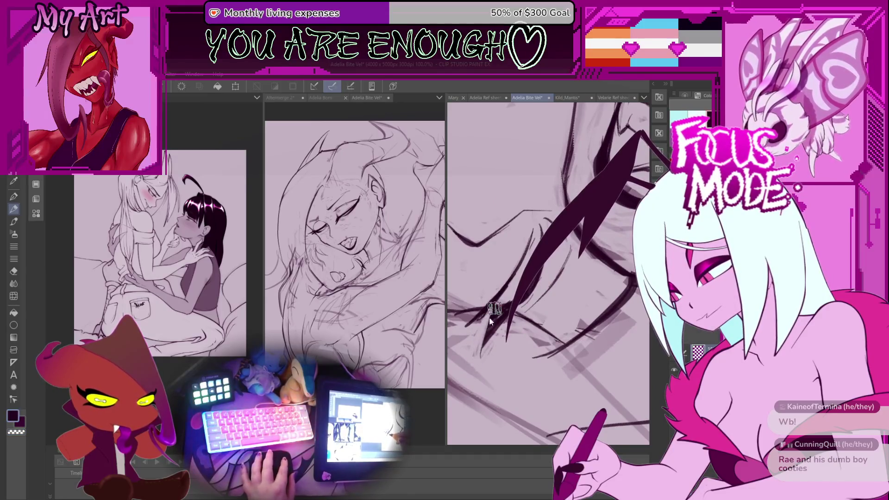
{"action": "mouse_move", "coordinate": [492, 332]}
{"action": "left_mouse_down"}
{"action": "mouse_move", "coordinate": [513, 367]}
{"action": "mouse_move", "coordinate": [542, 334]}
{"action": "left_mouse_up"}
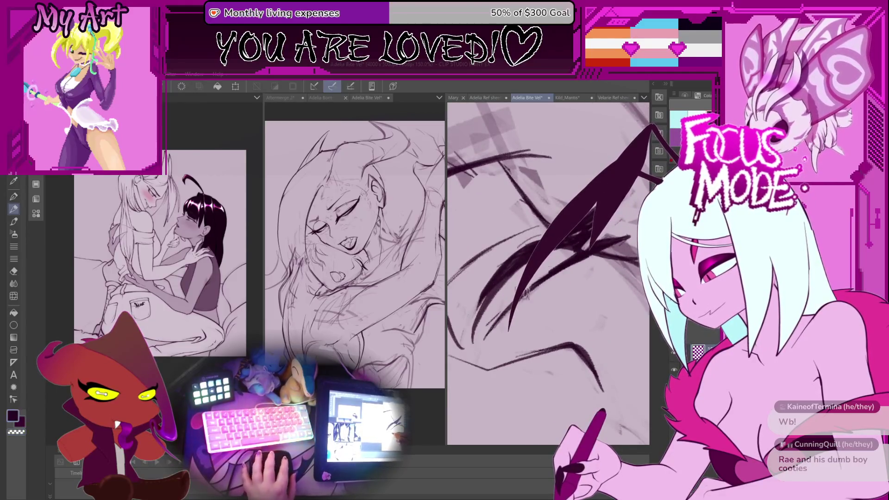
{"action": "left_click_drag", "start_coordinate": [516, 304], "coordinate": [536, 305]}
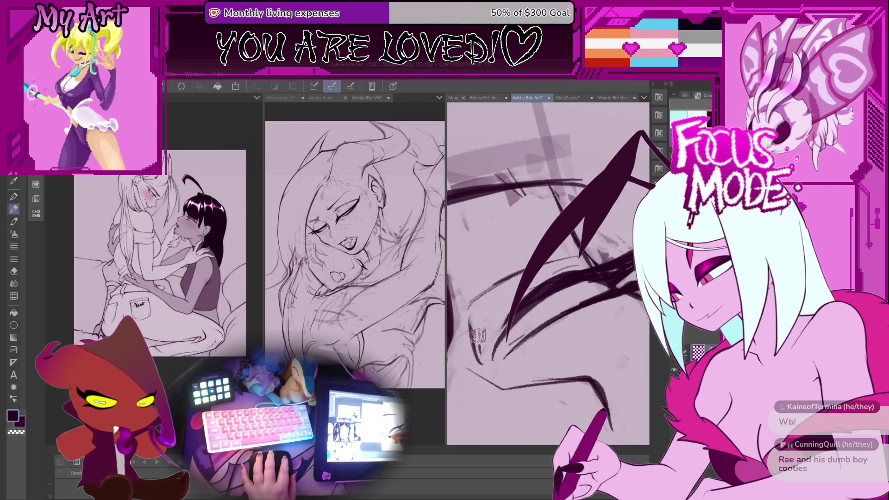
{"action": "mouse_move", "coordinate": [509, 277]}
{"action": "left_mouse_down"}
{"action": "mouse_move", "coordinate": [490, 330]}
{"action": "mouse_move", "coordinate": [513, 324]}
{"action": "left_mouse_up"}
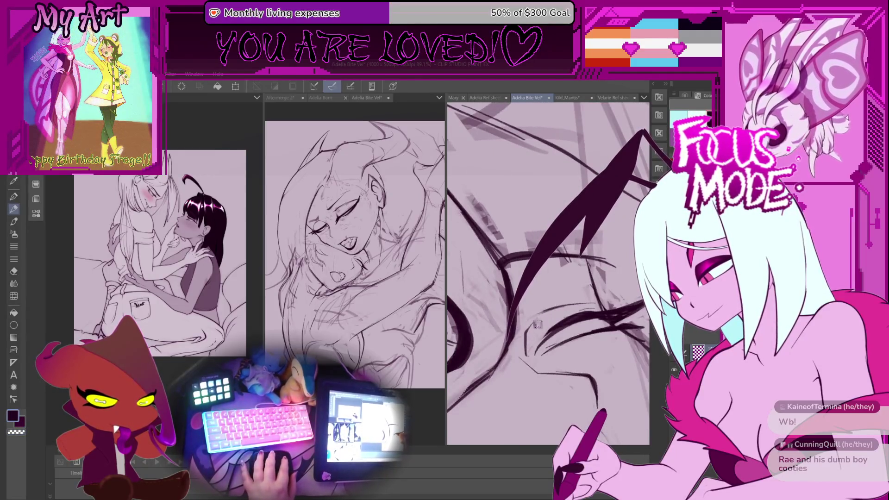
{"action": "left_click_drag", "start_coordinate": [576, 304], "coordinate": [563, 295]}
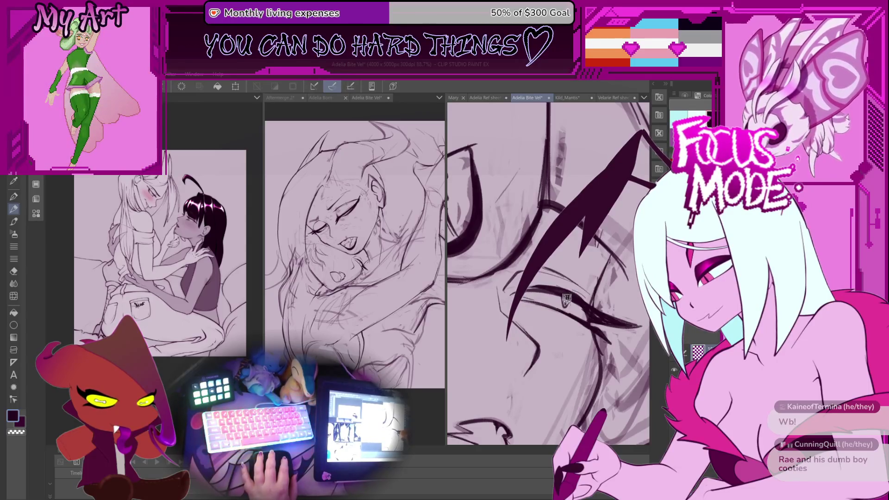
{"action": "left_click_drag", "start_coordinate": [563, 295], "coordinate": [564, 297]}
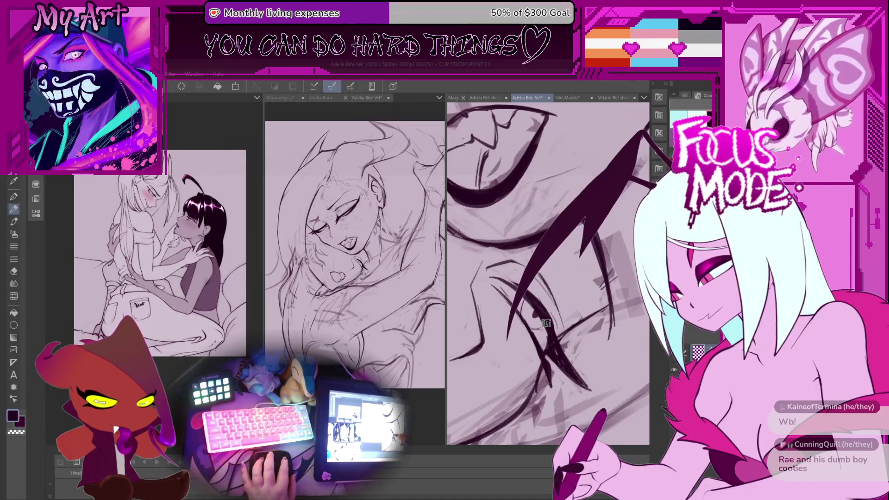
{"action": "mouse_move", "coordinate": [546, 323]}
{"action": "left_mouse_down"}
{"action": "mouse_move", "coordinate": [528, 312]}
{"action": "mouse_move", "coordinate": [530, 259]}
{"action": "left_mouse_up"}
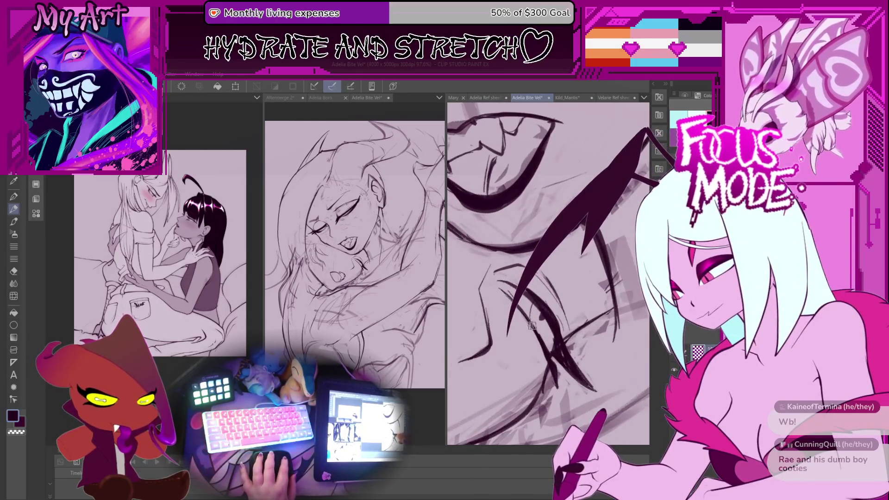
{"action": "scroll", "coordinate": [552, 315], "scroll_direction": "down", "scroll_amount": 5}
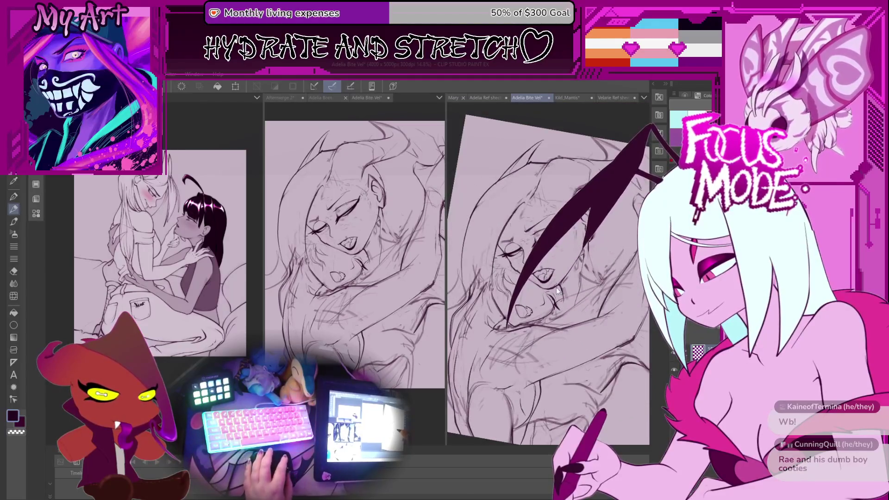
{"action": "scroll", "coordinate": [531, 312], "scroll_direction": "up", "scroll_amount": 5}
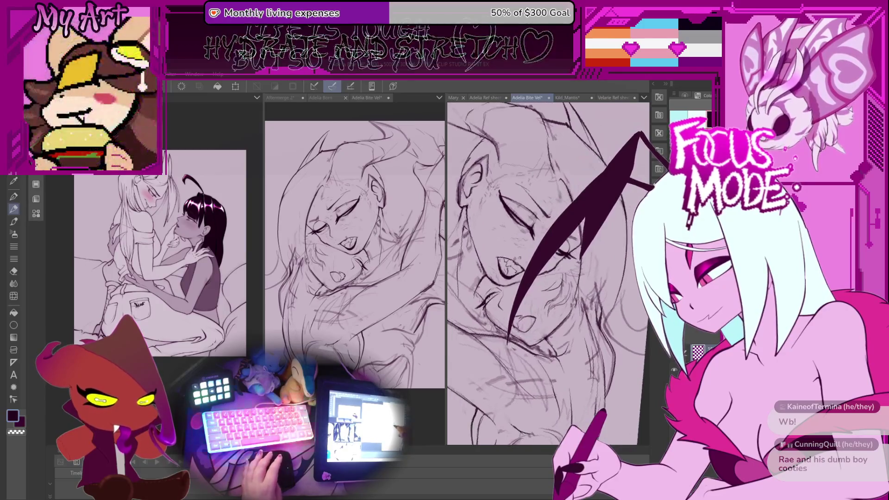
{"action": "scroll", "coordinate": [515, 267], "scroll_direction": "up", "scroll_amount": 2}
{"action": "left_click_drag", "start_coordinate": [515, 266], "coordinate": [532, 291]}
{"action": "scroll", "coordinate": [532, 291], "scroll_direction": "down", "scroll_amount": 3}
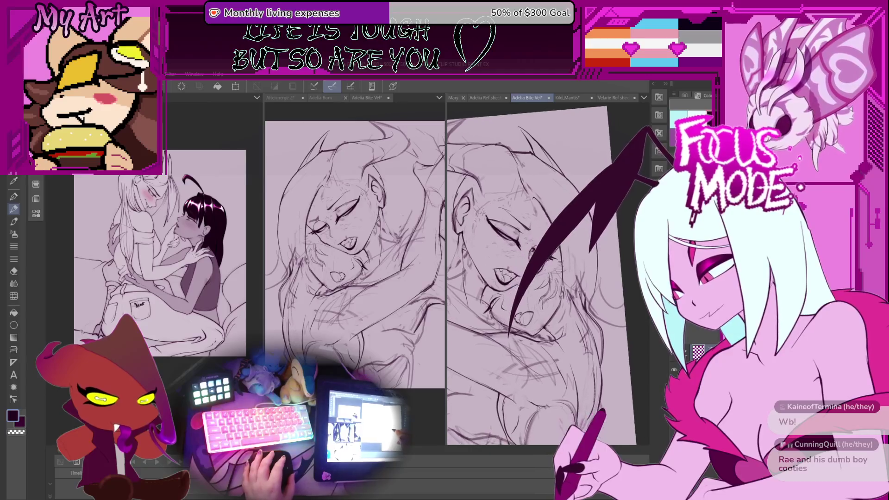
{"action": "scroll", "coordinate": [532, 315], "scroll_direction": "up", "scroll_amount": 5}
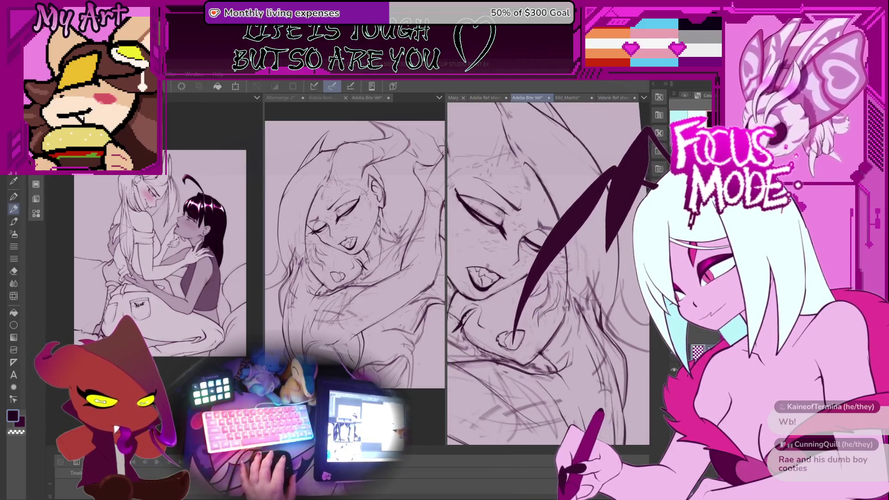
{"action": "left_click_drag", "start_coordinate": [551, 278], "coordinate": [590, 320]}
{"action": "left_click_drag", "start_coordinate": [578, 257], "coordinate": [516, 257]}
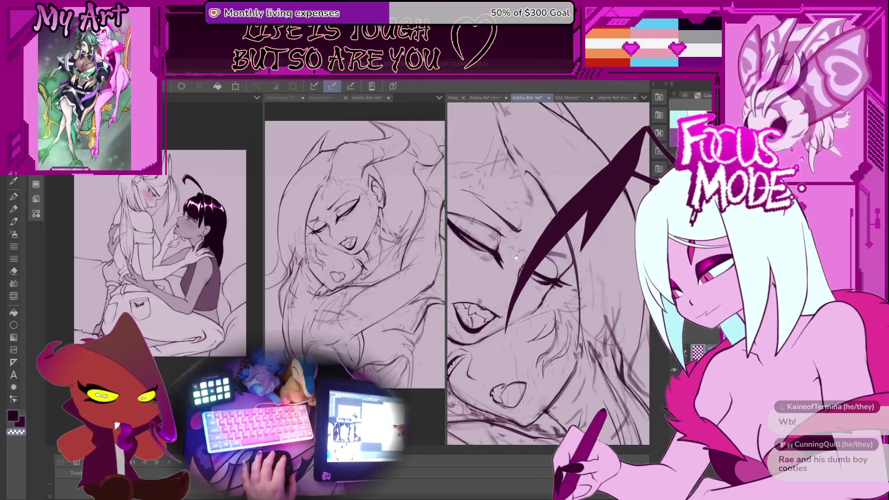
{"action": "scroll", "coordinate": [516, 257], "scroll_direction": "down", "scroll_amount": 3}
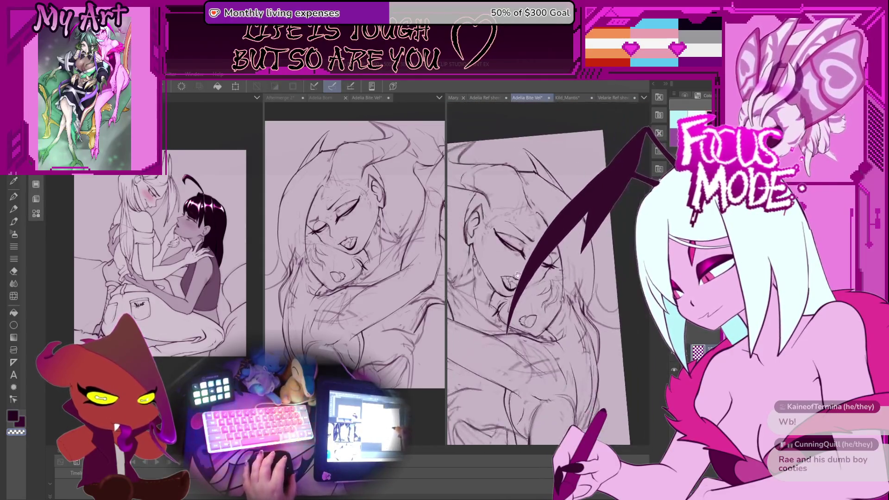
{"action": "left_click_drag", "start_coordinate": [530, 237], "coordinate": [544, 252]}
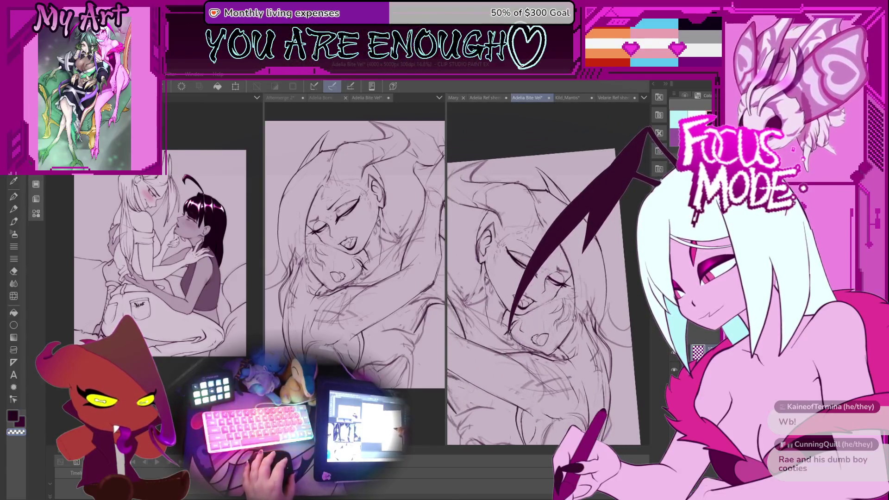
{"action": "mouse_move", "coordinate": [524, 312]}
{"action": "left_mouse_down"}
{"action": "mouse_move", "coordinate": [556, 238]}
{"action": "mouse_move", "coordinate": [547, 282]}
{"action": "mouse_move", "coordinate": [540, 281]}
{"action": "left_mouse_up"}
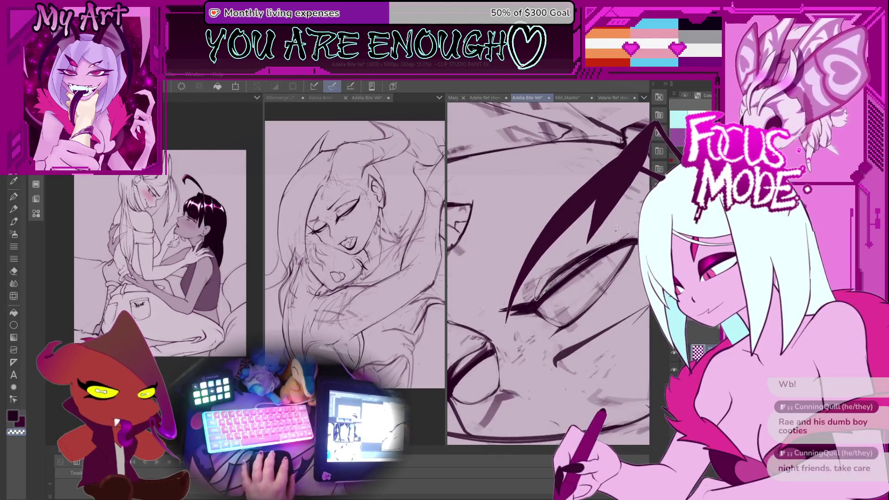
- Redraw the long lash stroke further down across the eye, then undo its top part
{"action": "key", "text": "minus"}
{"action": "key", "text": "minus"}
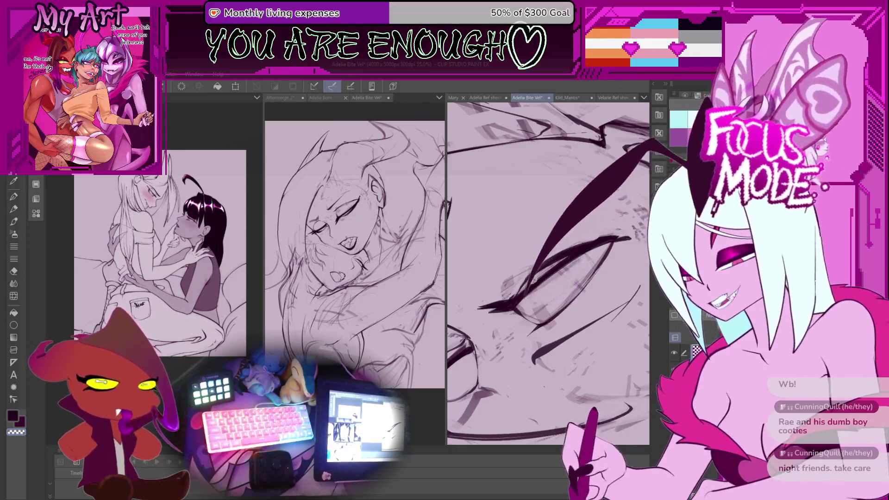
{"action": "left_click_drag", "start_coordinate": [646, 156], "coordinate": [581, 345]}
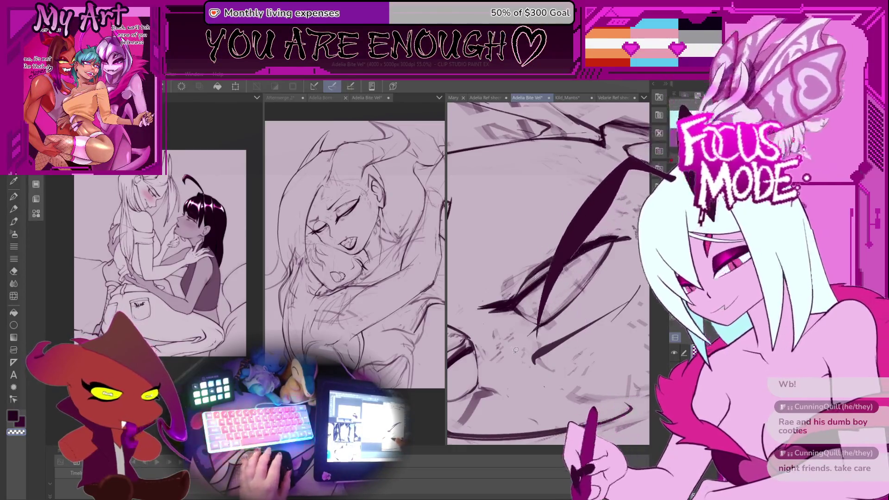
{"action": "key", "text": "ctrl+plus"}
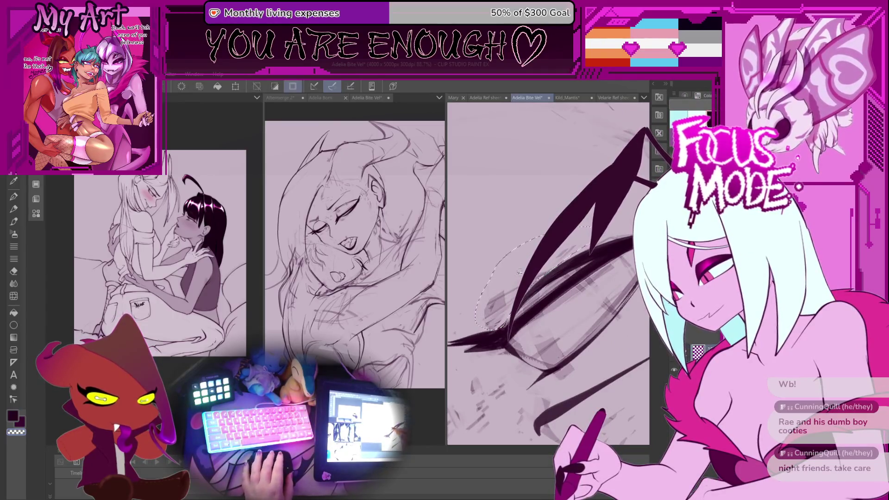
{"action": "key", "text": "p"}
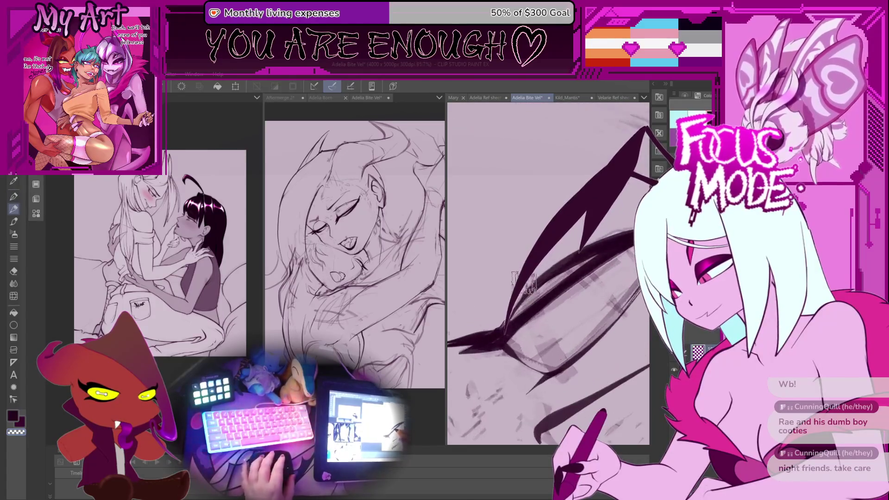
{"action": "key", "text": "ctrl+z"}
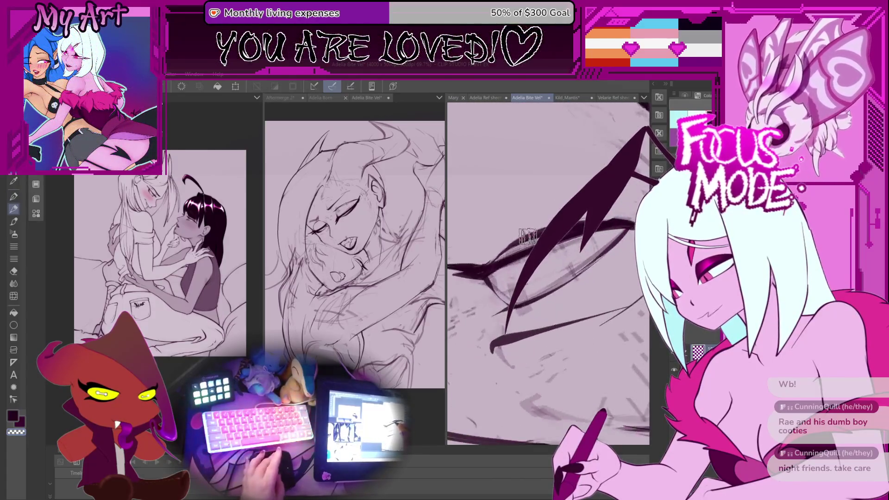
{"action": "left_click_drag", "start_coordinate": [514, 252], "coordinate": [484, 301]}
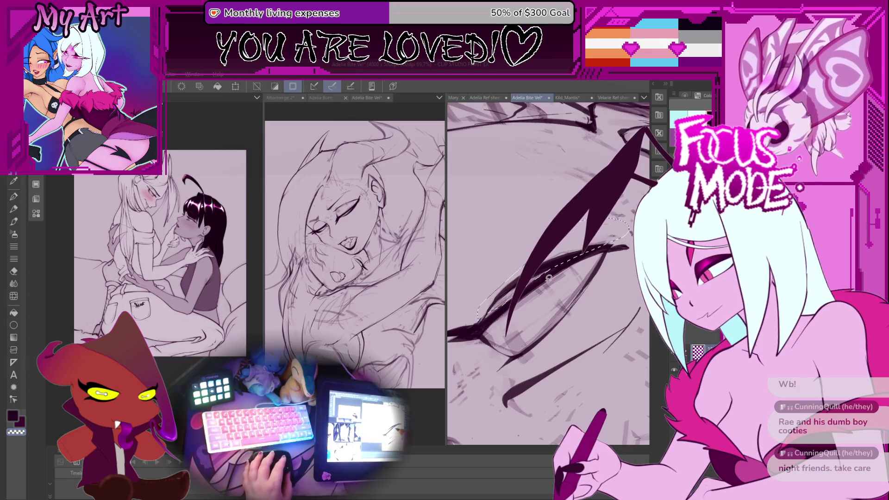
- Free-transform the closed eye's upper lash strokes into a better fit and confirm
{"action": "key", "text": "ctrl+t"}
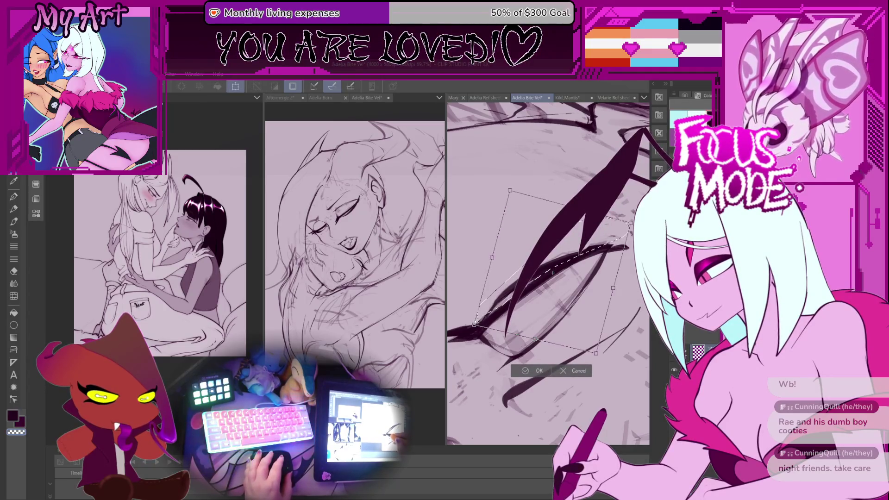
{"action": "left_click_drag", "start_coordinate": [516, 285], "coordinate": [507, 301]}
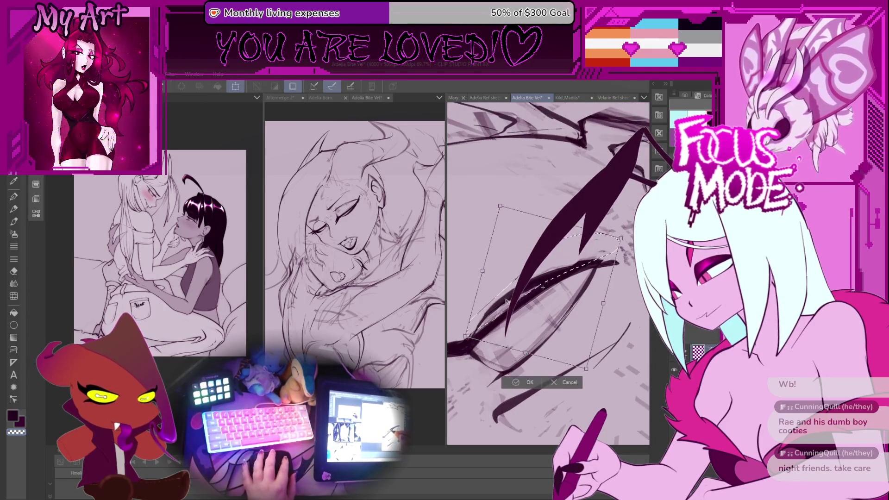
{"action": "left_click", "coordinate": [529, 382]}
{"action": "scroll", "coordinate": [539, 387], "scroll_direction": "down", "scroll_amount": 5}
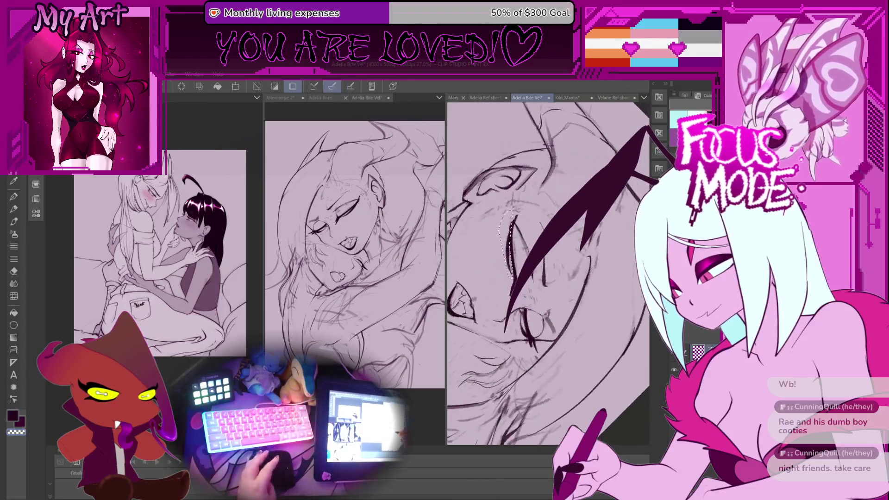
{"action": "scroll", "coordinate": [520, 310], "scroll_direction": "up", "scroll_amount": 5}
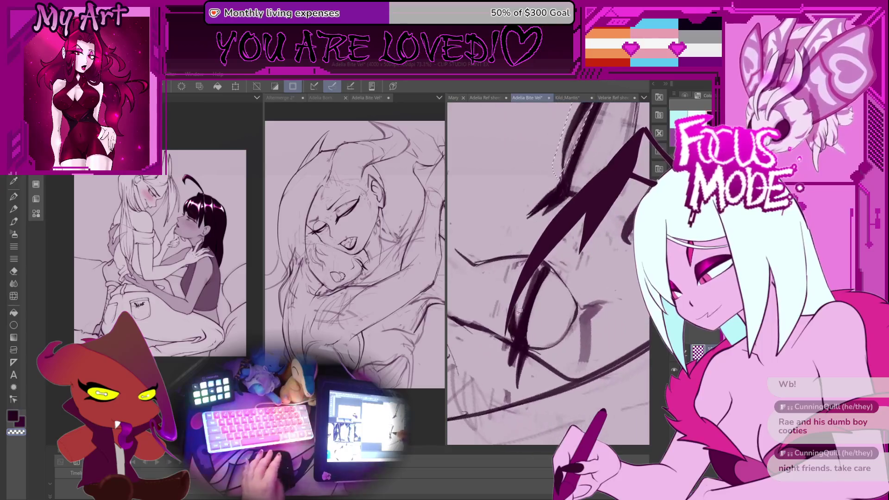
{"action": "left_click_drag", "start_coordinate": [519, 311], "coordinate": [512, 323]}
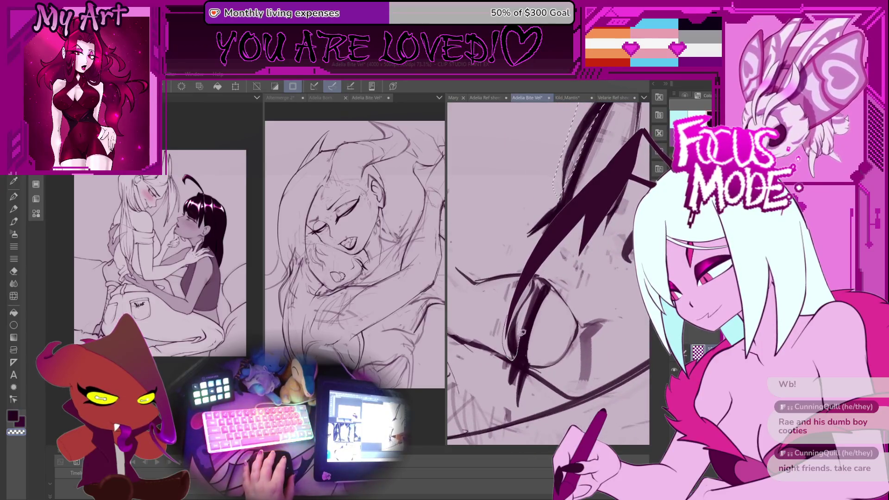
{"action": "scroll", "coordinate": [518, 363], "scroll_direction": "up", "scroll_amount": 2}
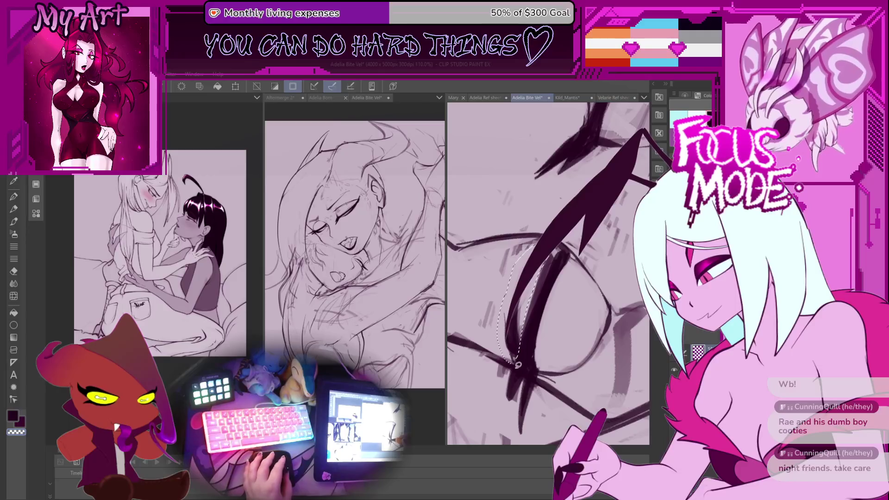
- Free-transform the lower lash stroke onto the sketch and confirm
{"action": "key", "text": "ctrl+t"}
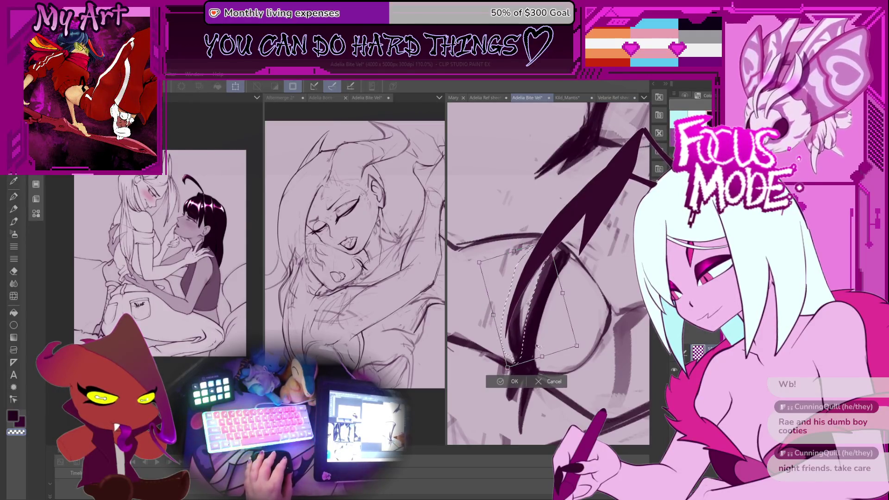
{"action": "left_click_drag", "start_coordinate": [538, 347], "coordinate": [530, 350]}
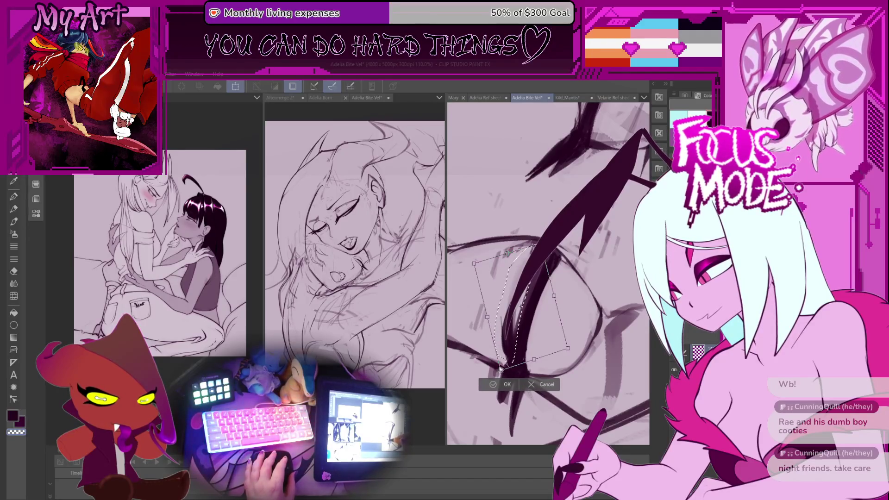
{"action": "left_click", "coordinate": [506, 385]}
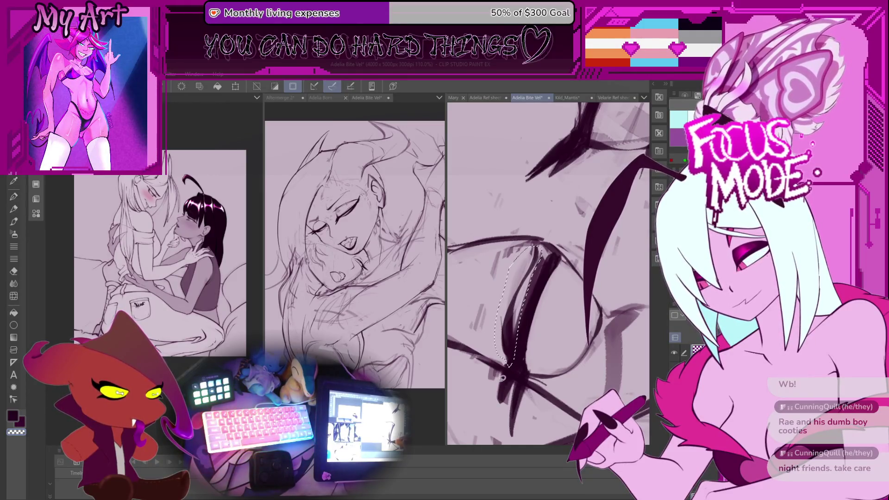
- Zoom in with the pen, draw a thin stroke beside the closed eye, then deselect
{"action": "key", "text": "minus"}
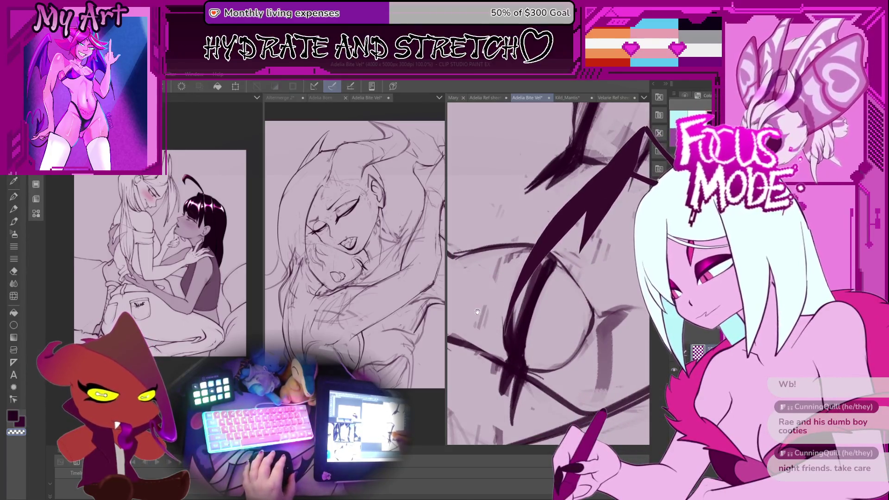
{"action": "key", "text": "p"}
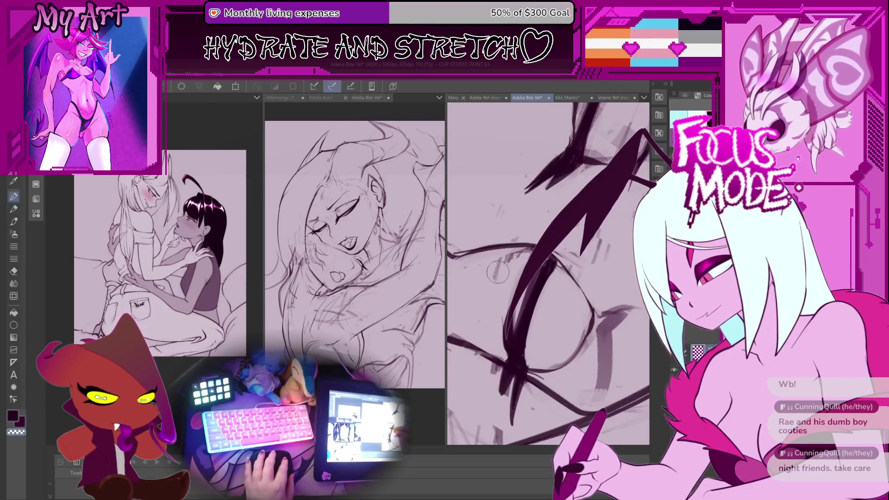
{"action": "scroll", "coordinate": [483, 281], "scroll_direction": "down", "scroll_amount": 3}
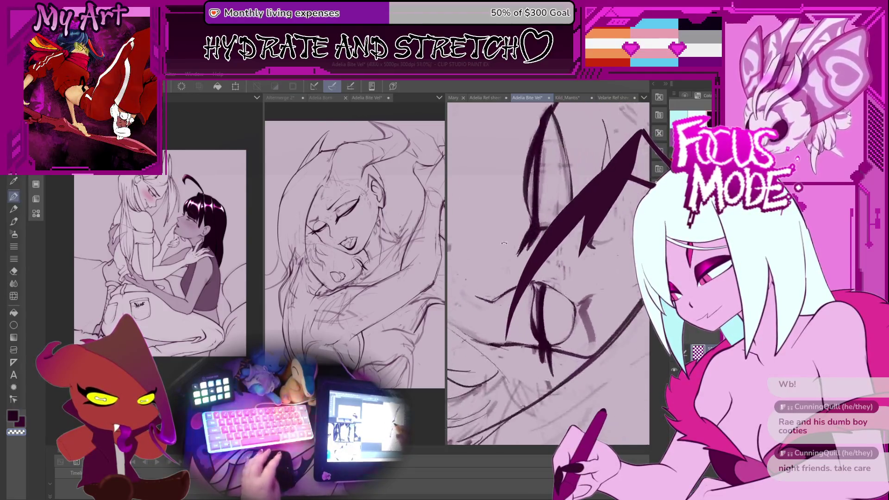
{"action": "scroll", "coordinate": [529, 305], "scroll_direction": "down", "scroll_amount": 2}
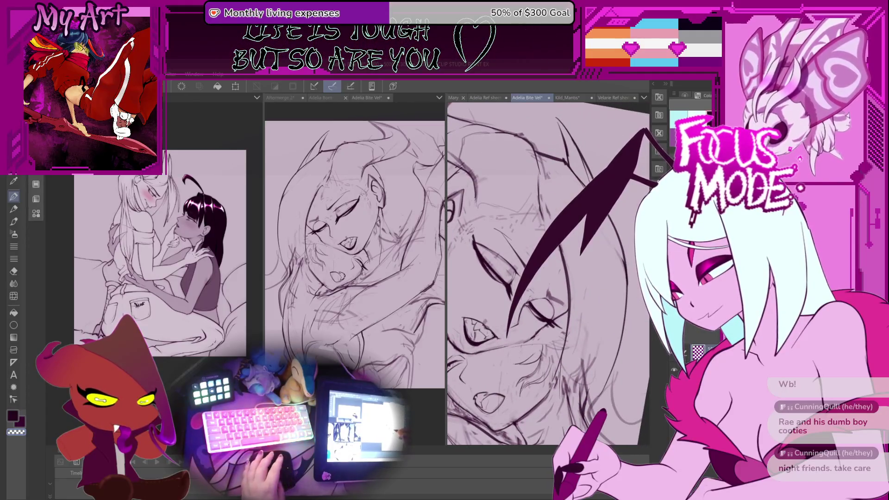
{"action": "scroll", "coordinate": [529, 304], "scroll_direction": "up", "scroll_amount": 1}
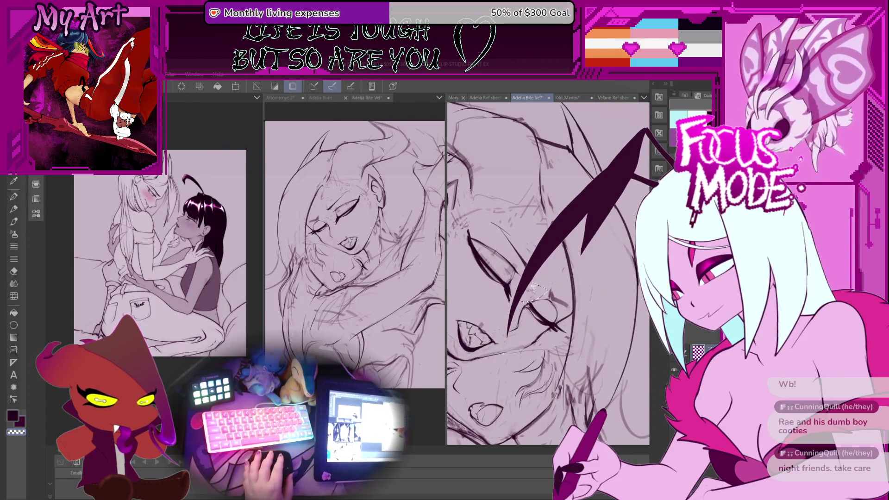
{"action": "scroll", "coordinate": [532, 292], "scroll_direction": "up", "scroll_amount": 3}
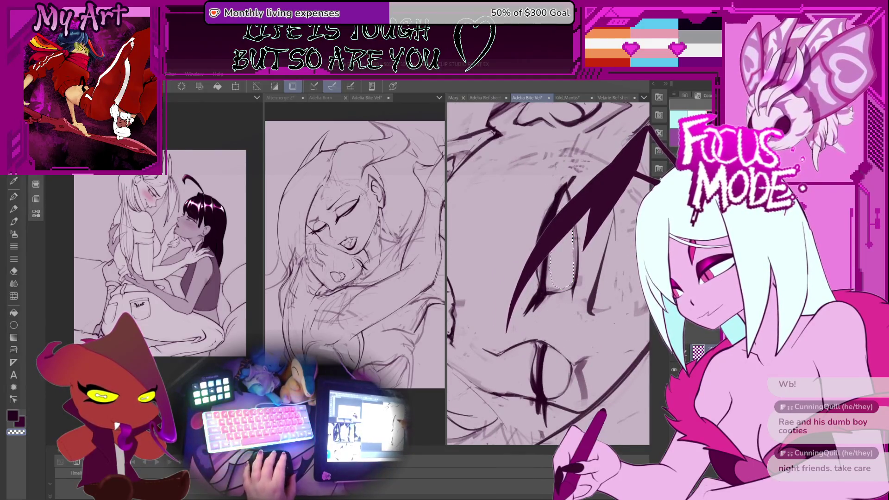
{"action": "scroll", "coordinate": [549, 273], "scroll_direction": "up", "scroll_amount": 2}
{"action": "left_click_drag", "start_coordinate": [502, 209], "coordinate": [477, 258]}
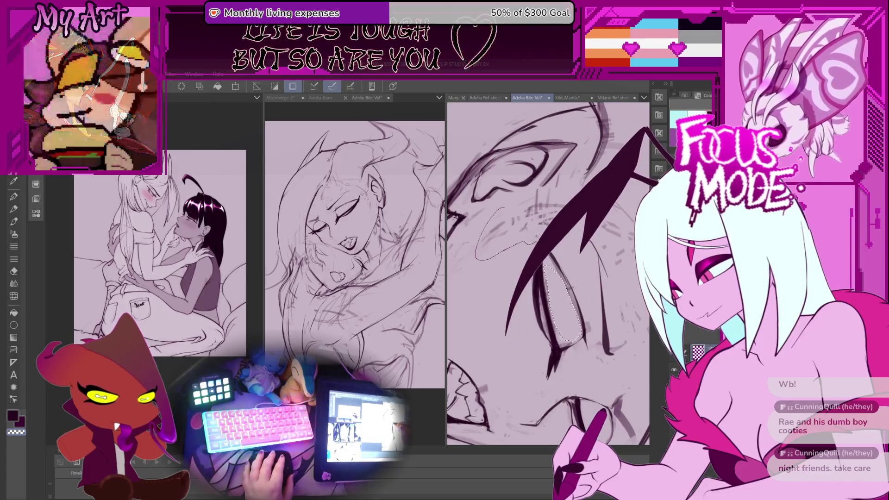
{"action": "key", "text": "ctrl+d"}
{"action": "scroll", "coordinate": [541, 212], "scroll_direction": "down", "scroll_amount": 3}
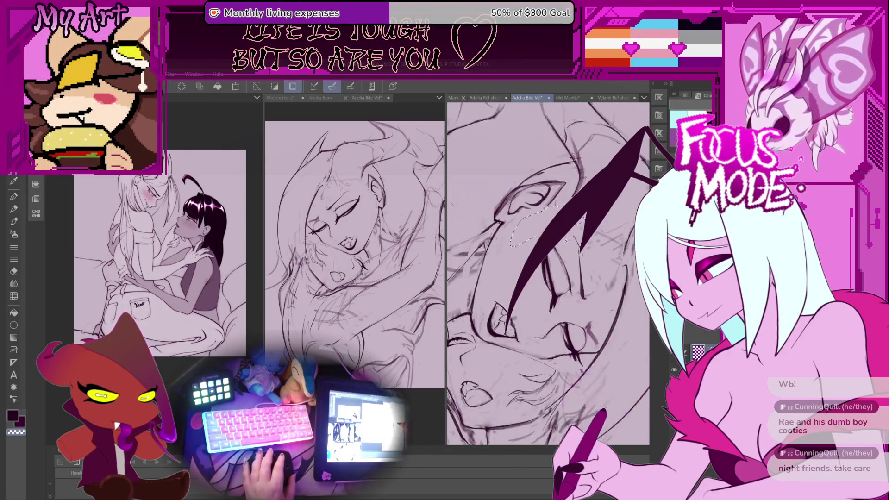
{"action": "key", "text": "^"}
{"action": "key", "text": "^"}
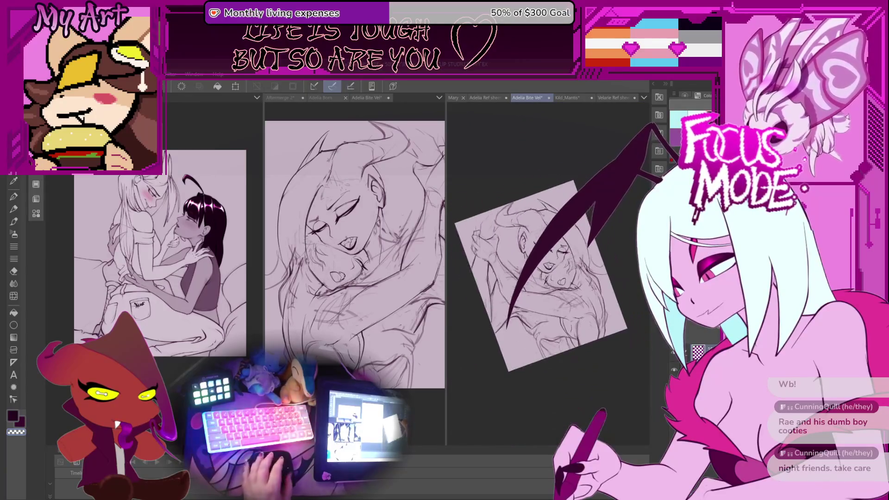
{"action": "key", "text": "ctrl+minus"}
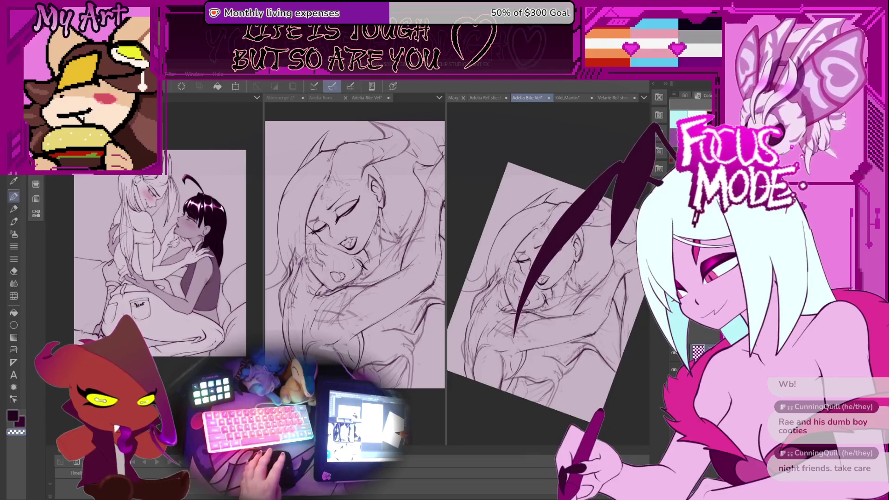
{"action": "key", "text": "p"}
{"action": "key", "text": "ctrl+plus"}
{"action": "key", "text": "ctrl+plus"}
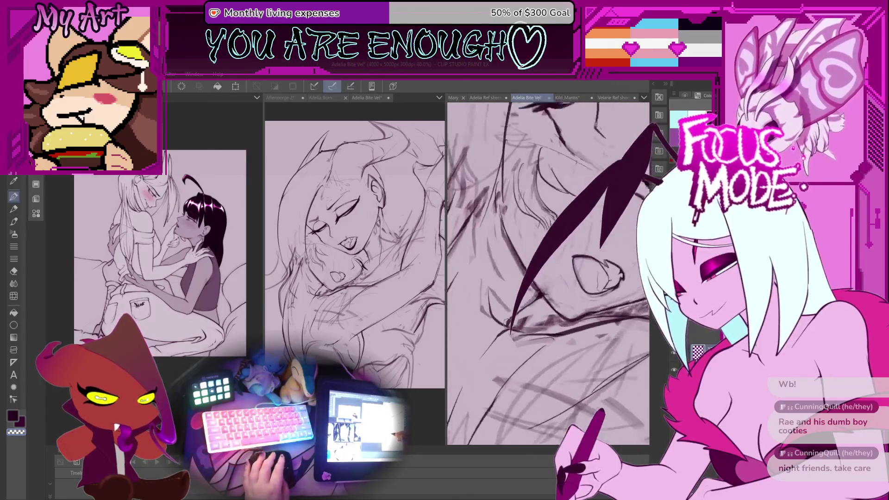
{"action": "key", "text": "p"}
{"action": "key", "text": "ctrl+minus"}
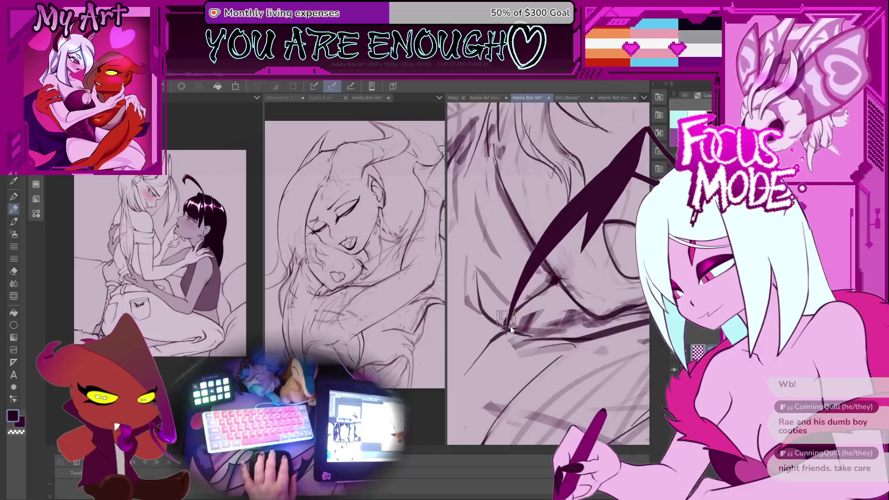
{"action": "key", "text": "ctrl+plus"}
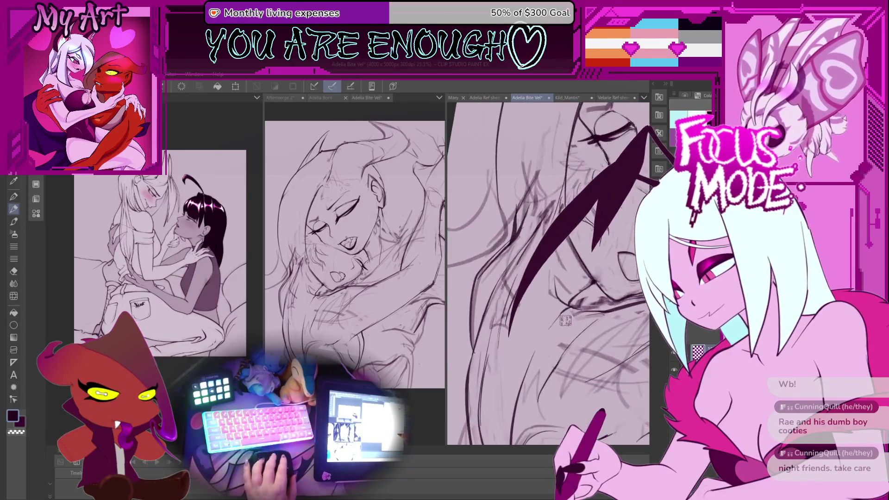
{"action": "key", "text": "ctrl+plus"}
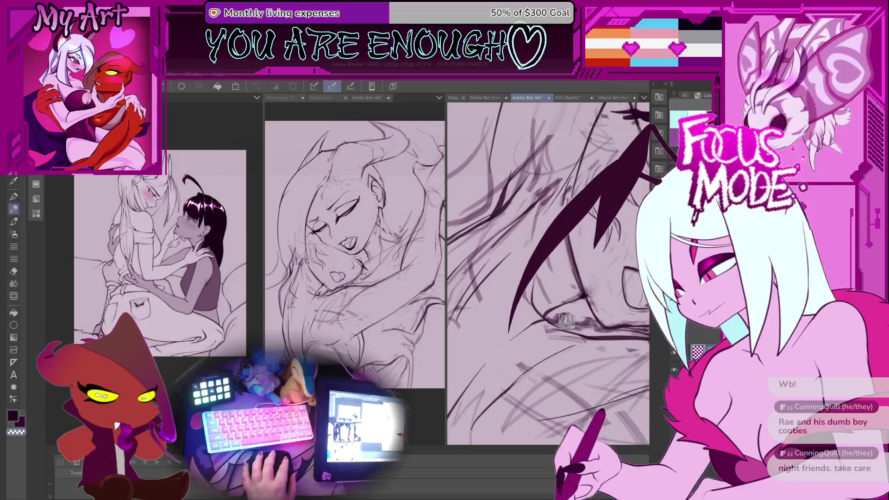
{"action": "key", "text": "ctrl+plus"}
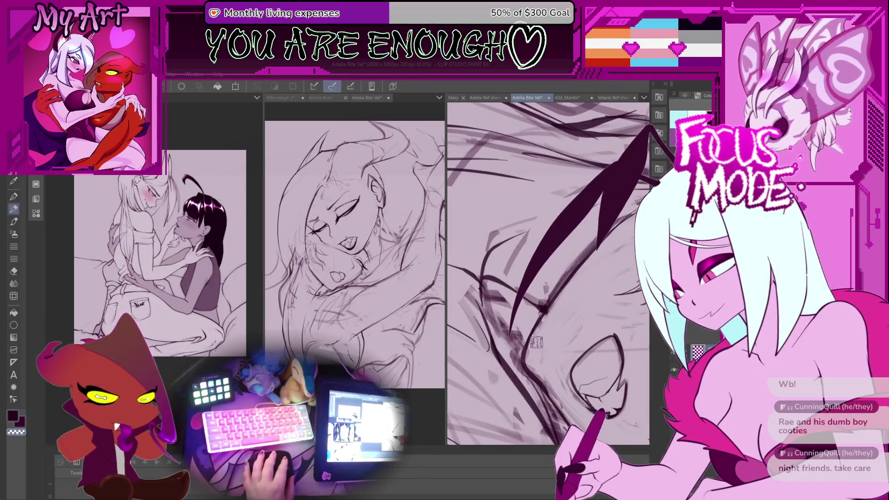
{"action": "key", "text": "ctrl+minus"}
{"action": "key", "text": "ctrl+minus"}
{"action": "key", "text": "ctrl+minus"}
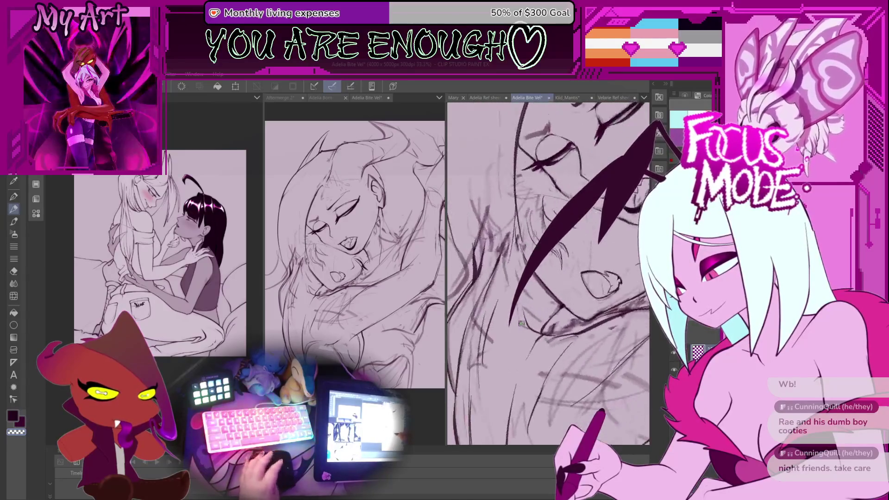
{"action": "key", "text": "ctrl+plus"}
{"action": "key", "text": "ctrl+plus"}
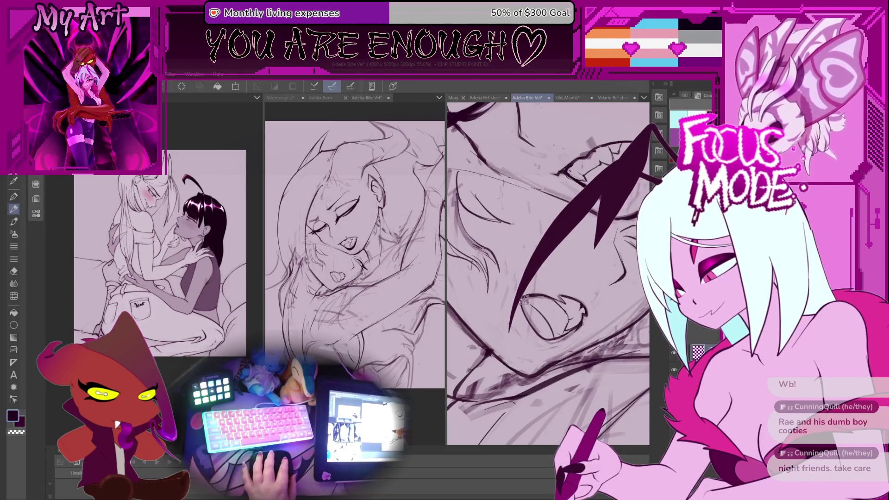
{"action": "key", "text": "ctrl+minus"}
{"action": "key", "text": "ctrl+plus"}
{"action": "key", "text": "ctrl+minus"}
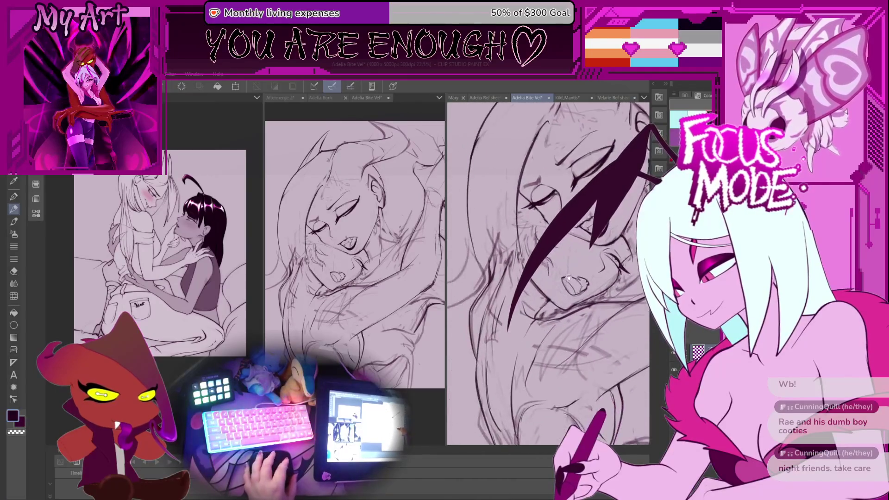
{"action": "key", "text": "ctrl+minus"}
{"action": "key", "text": "ctrl+plus"}
{"action": "key", "text": "minus"}
{"action": "key", "text": "minus"}
{"action": "key", "text": "ctrl+plus"}
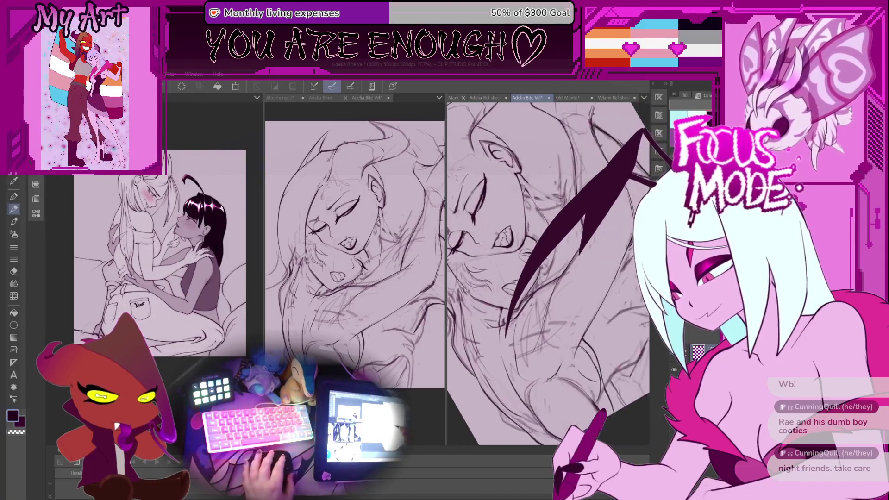
{"action": "key", "text": "asciicircum"}
{"action": "key", "text": "asciicircum"}
{"action": "key", "text": "ctrl+plus"}
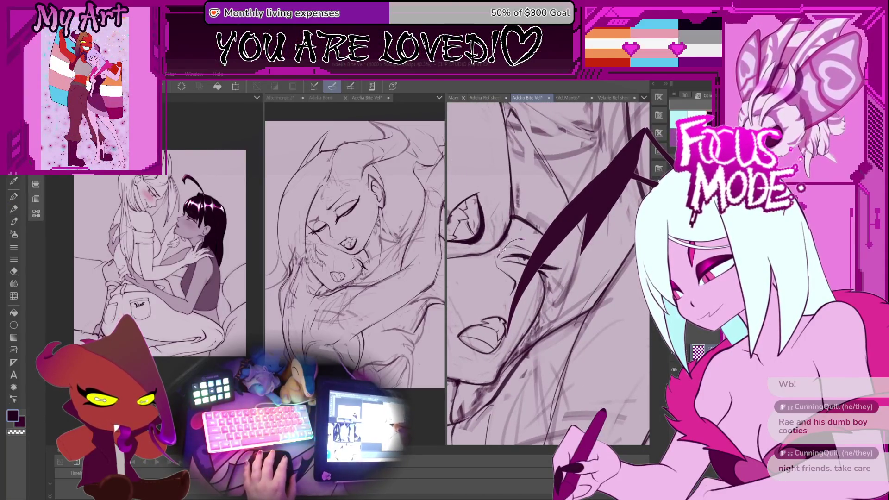
{"action": "left_click_drag", "start_coordinate": [563, 266], "coordinate": [556, 265]}
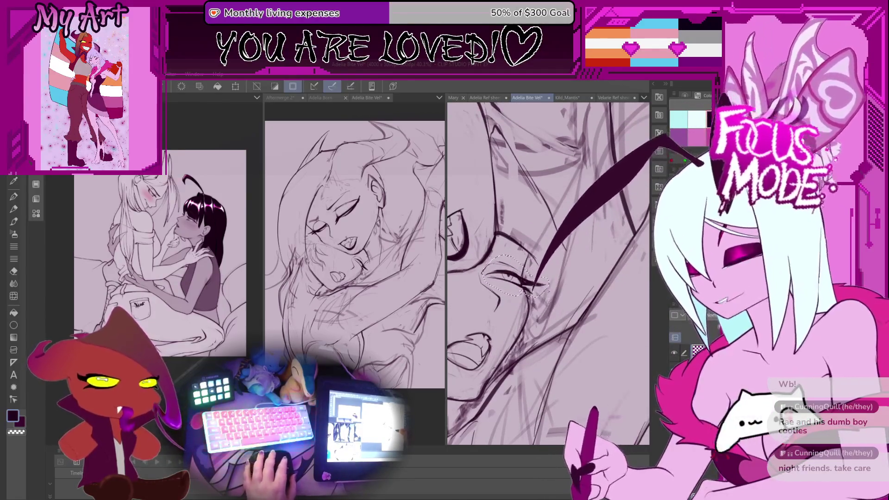
- Zoom in and rotate the canvas to frame the selected eye strokes
{"action": "key", "text": "minus"}
{"action": "key", "text": "ctrl+plus"}
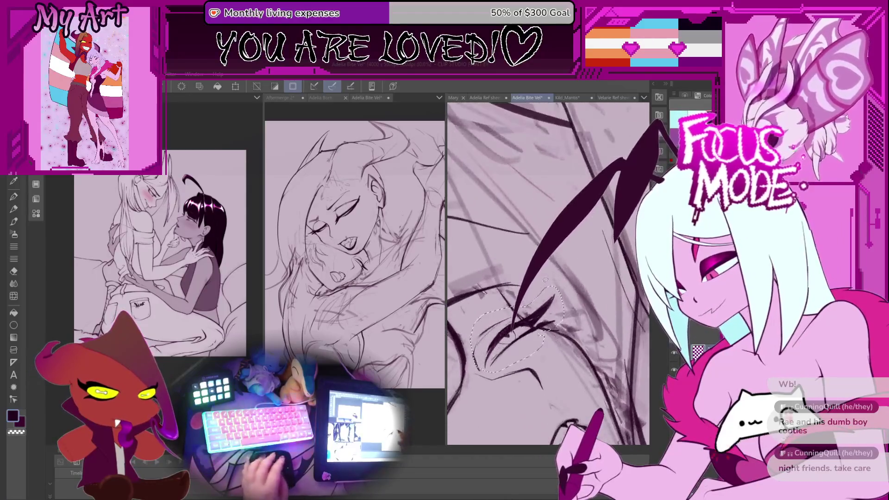
{"action": "key", "text": "asciicircum"}
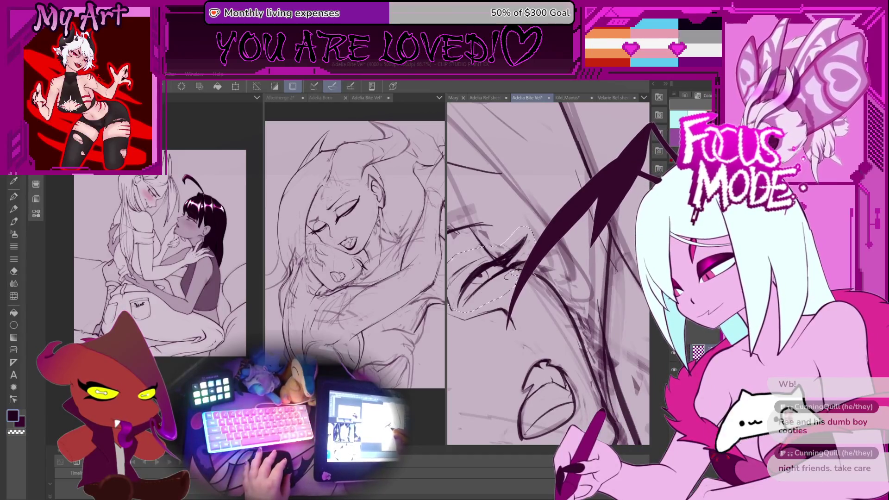
{"action": "key", "text": "asciicircum"}
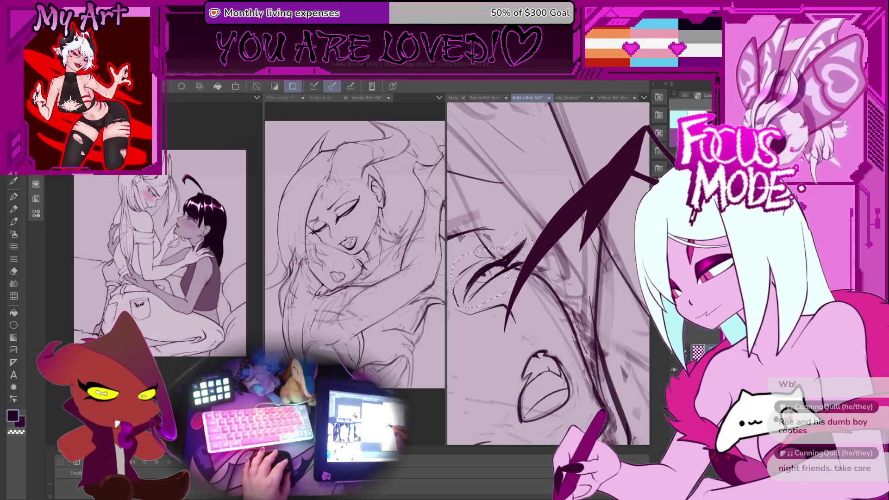
{"action": "key", "text": "asciicircum"}
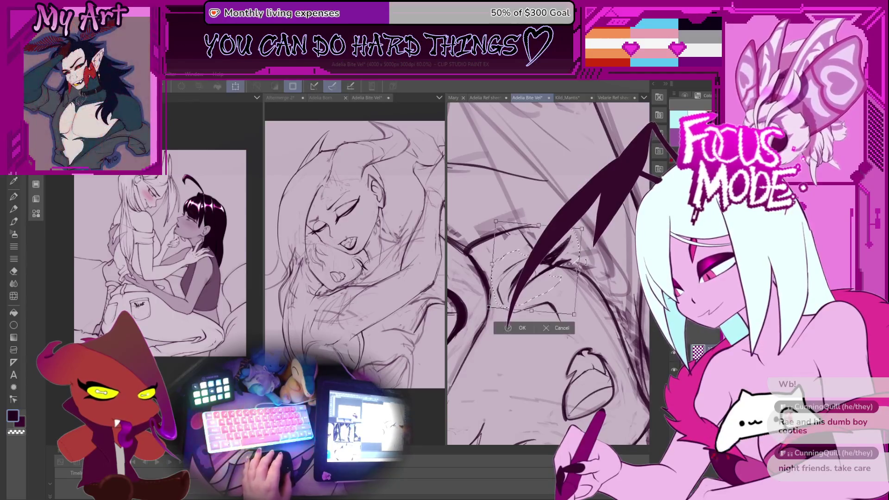
{"action": "key", "text": "asciicircum"}
{"action": "key", "text": "asciicircum"}
{"action": "key", "text": "asciicircum"}
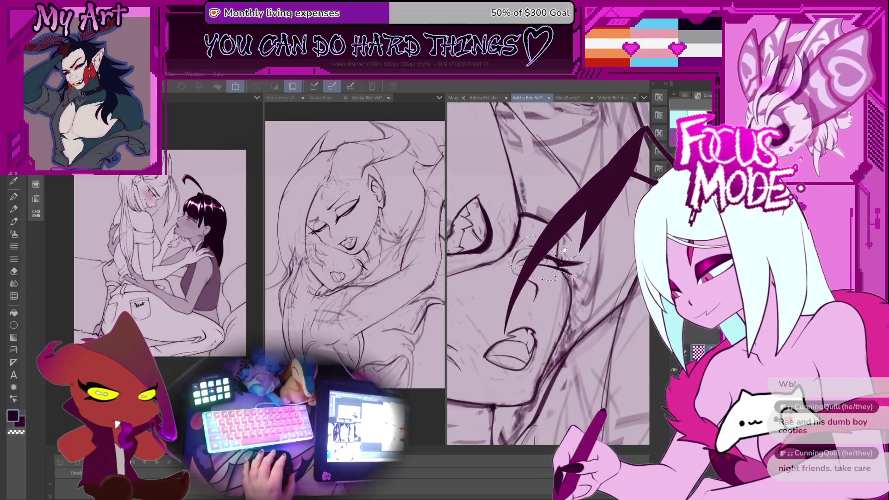
- Nudge the selected eye strokes slightly with transform, apply it, and deselect
{"action": "key", "text": "ctrl+t"}
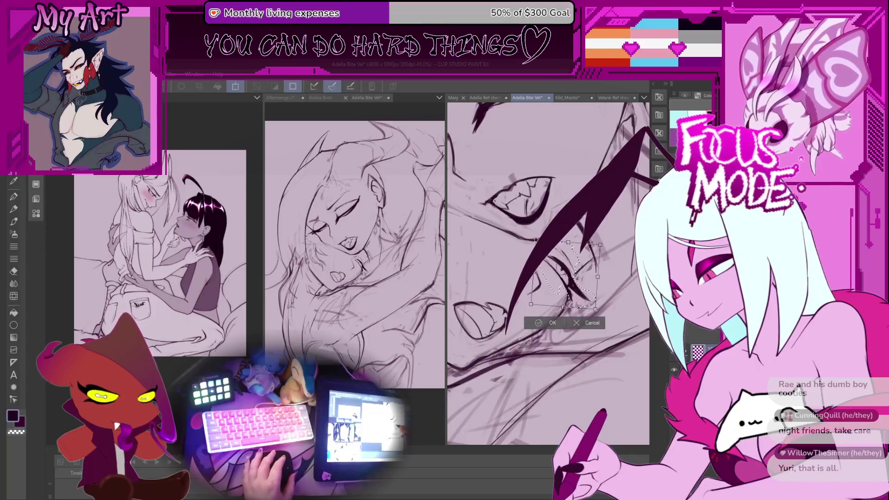
{"action": "left_click_drag", "start_coordinate": [573, 282], "coordinate": [568, 283]}
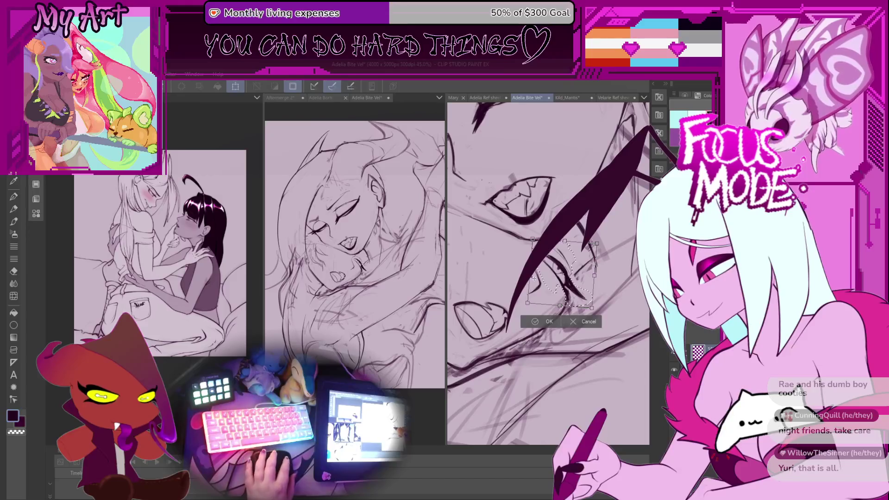
{"action": "key", "text": "ctrl+t"}
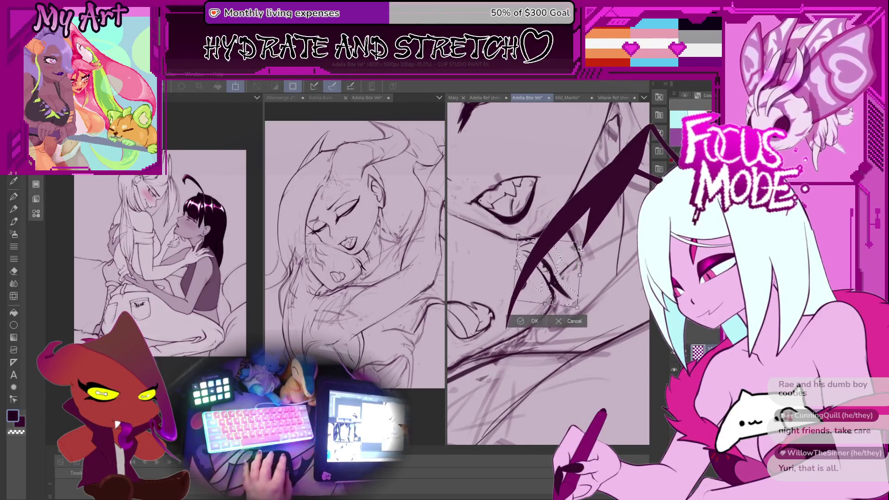
{"action": "left_click_drag", "start_coordinate": [580, 250], "coordinate": [578, 248]}
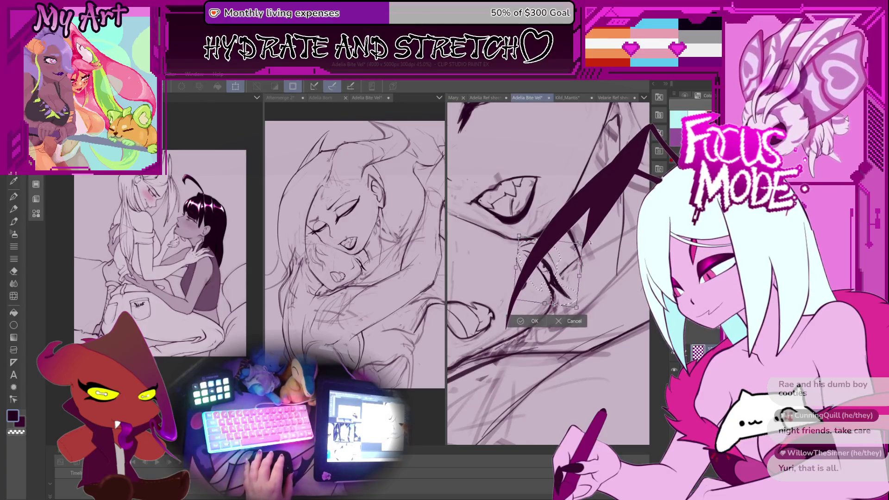
{"action": "left_click_drag", "start_coordinate": [568, 270], "coordinate": [569, 269]}
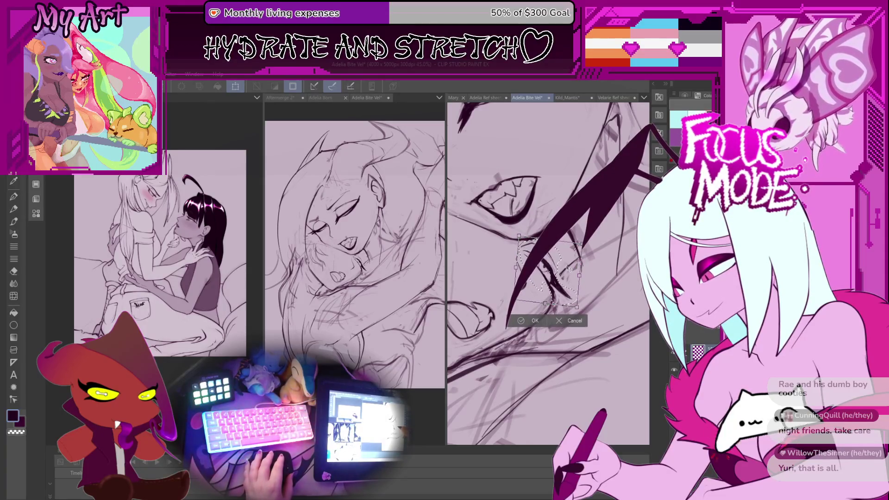
{"action": "key", "text": "Return"}
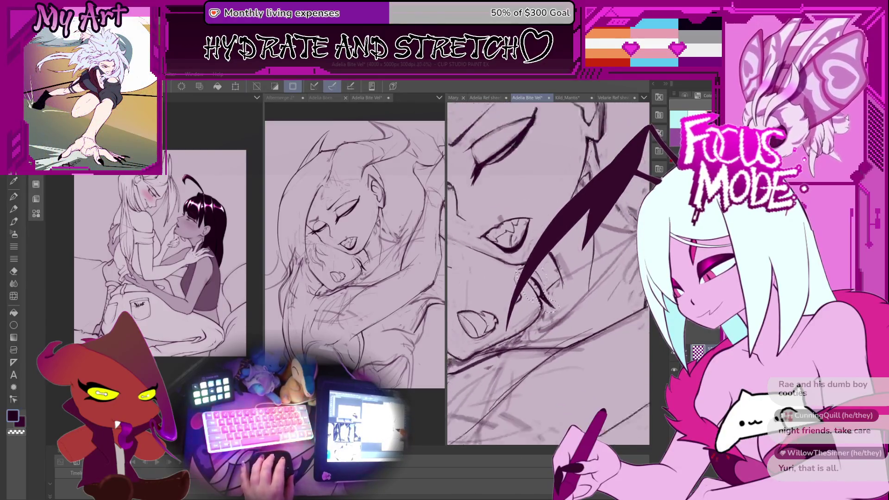
{"action": "key", "text": "ctrl+d"}
- Extend the dark hair strand lower past the eye, undoing an extra stroke
{"action": "left_click_drag", "start_coordinate": [546, 209], "coordinate": [547, 347]}
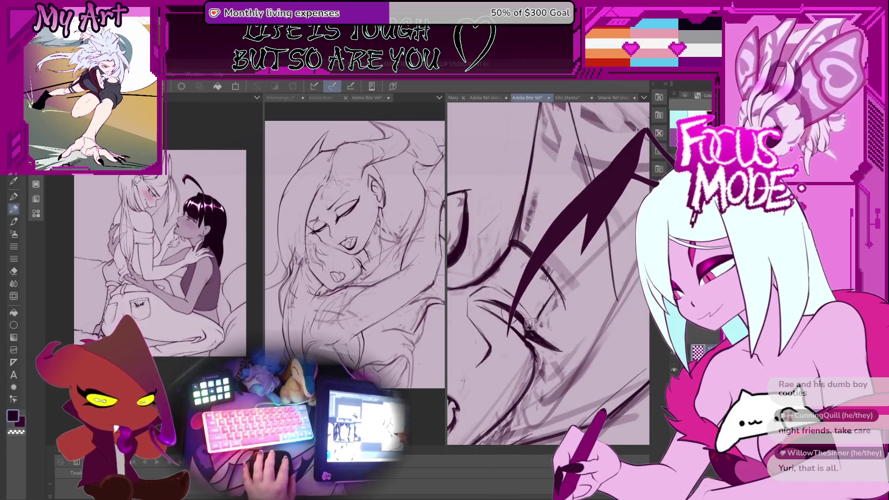
{"action": "mouse_move", "coordinate": [543, 275]}
{"action": "left_mouse_down"}
{"action": "mouse_move", "coordinate": [518, 313]}
{"action": "mouse_move", "coordinate": [532, 271]}
{"action": "left_mouse_up"}
{"action": "left_click_drag", "start_coordinate": [558, 227], "coordinate": [506, 336]}
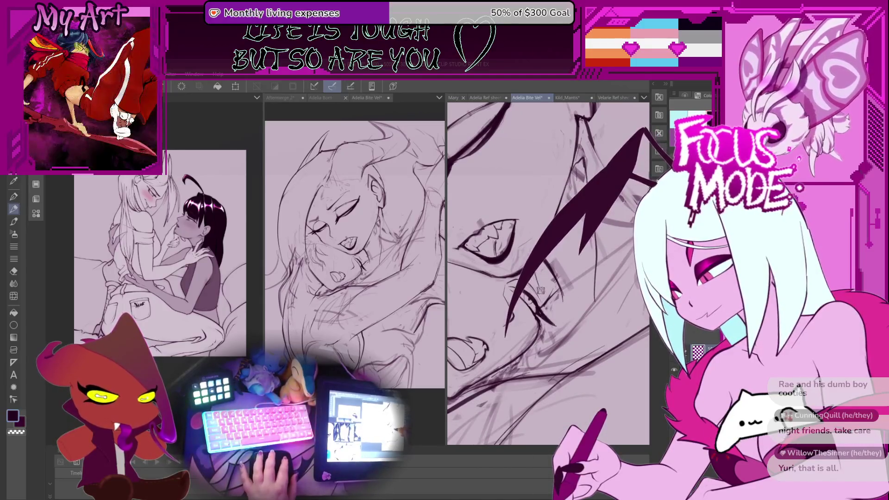
{"action": "left_click_drag", "start_coordinate": [558, 246], "coordinate": [511, 320]}
{"action": "key", "text": "ctrl+z"}
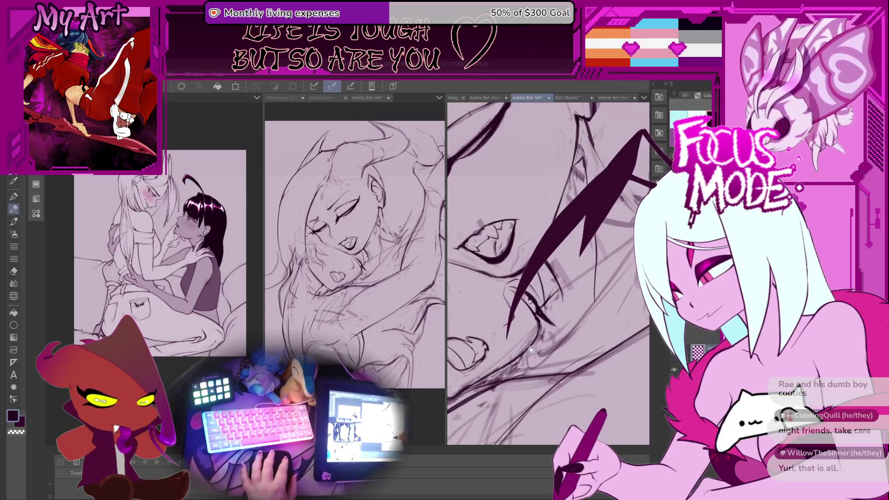
- Rotate the canvas toward the lips and shift the hair strand
{"action": "left_click_drag", "start_coordinate": [531, 349], "coordinate": [542, 310]}
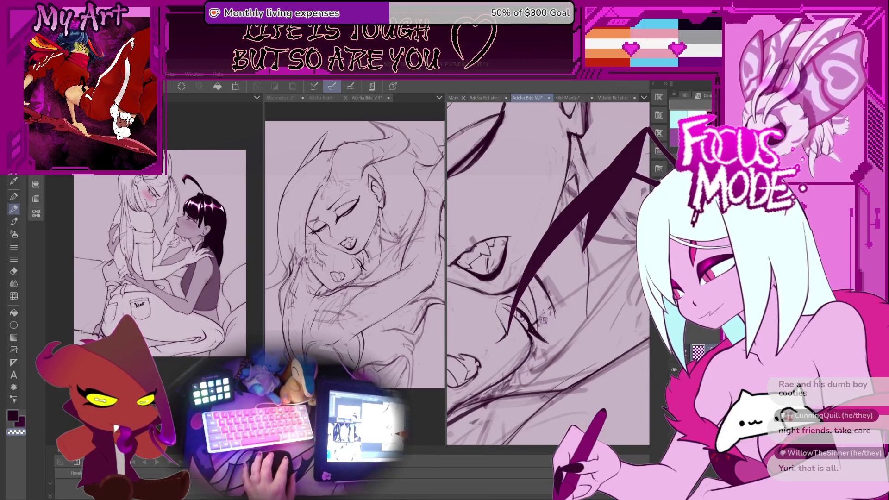
{"action": "left_click_drag", "start_coordinate": [543, 319], "coordinate": [537, 278]}
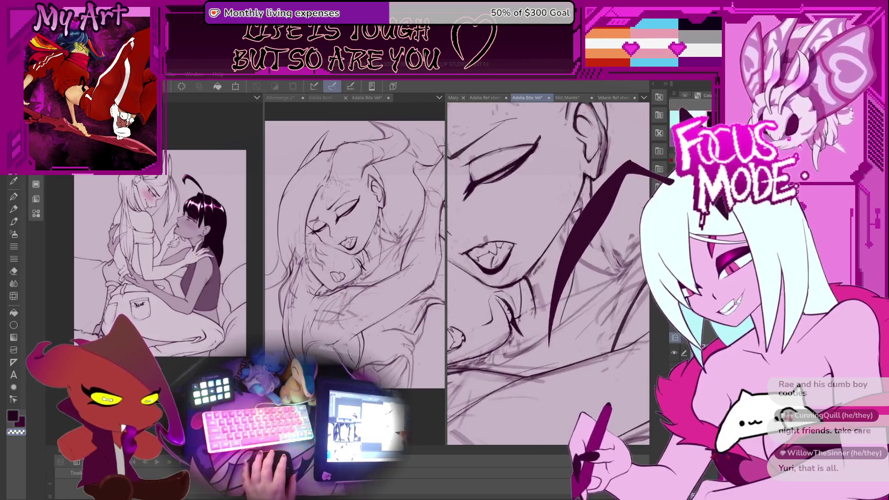
{"action": "mouse_move", "coordinate": [539, 367]}
{"action": "left_mouse_down"}
{"action": "mouse_move", "coordinate": [551, 295]}
{"action": "mouse_move", "coordinate": [533, 310]}
{"action": "left_mouse_up"}
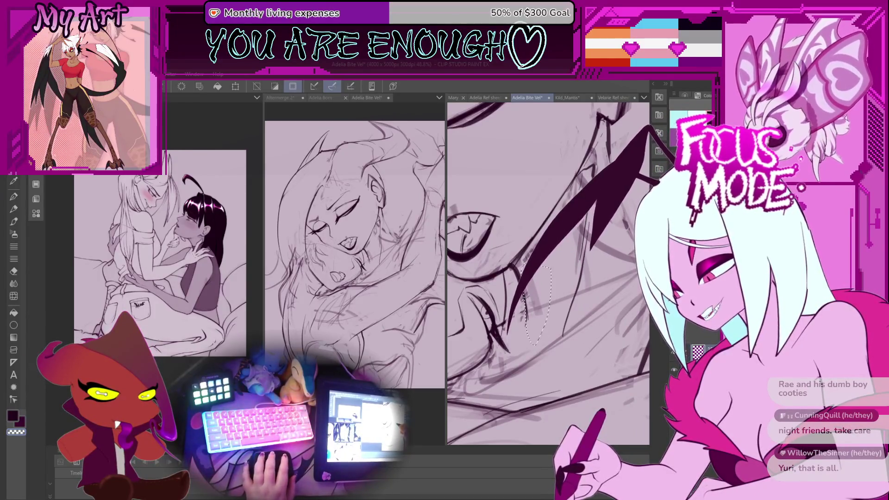
{"action": "left_click_drag", "start_coordinate": [532, 309], "coordinate": [528, 301]}
{"action": "key", "text": "p"}
{"action": "left_click_drag", "start_coordinate": [512, 333], "coordinate": [530, 319]}
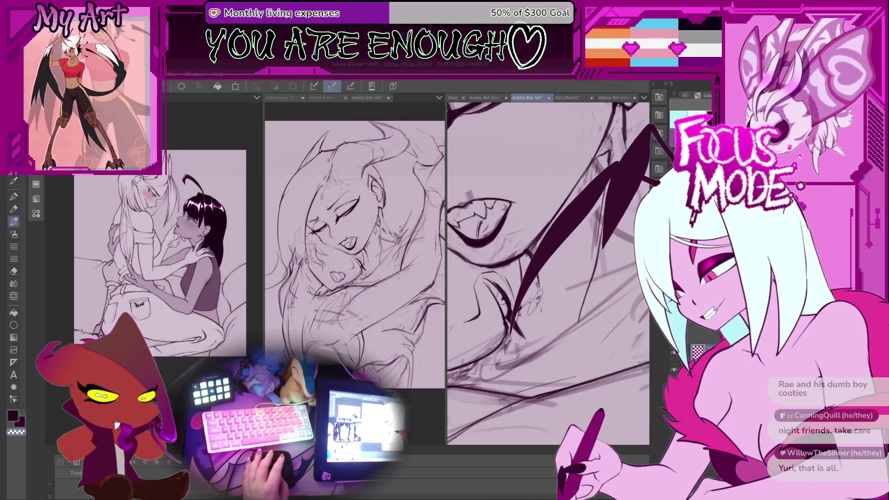
{"action": "key", "text": "p"}
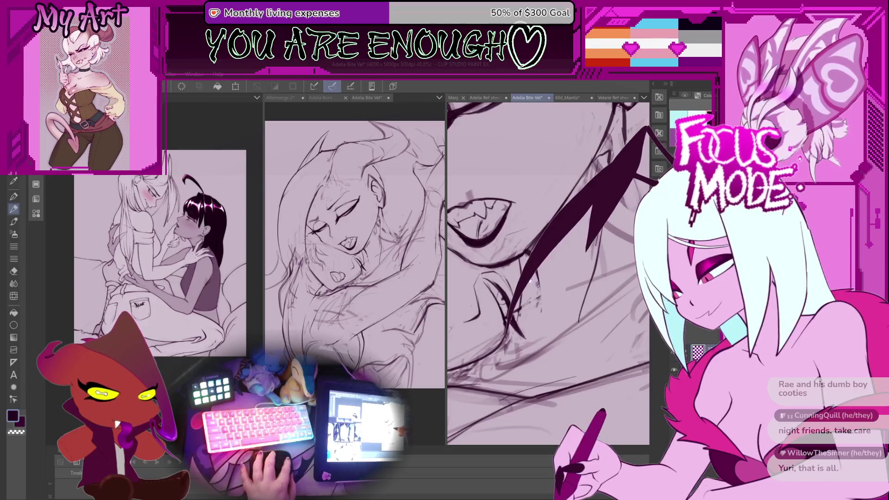
- Reshape the dark hair strand so it reaches lower across the cheek
{"action": "left_click_drag", "start_coordinate": [533, 278], "coordinate": [529, 311]}
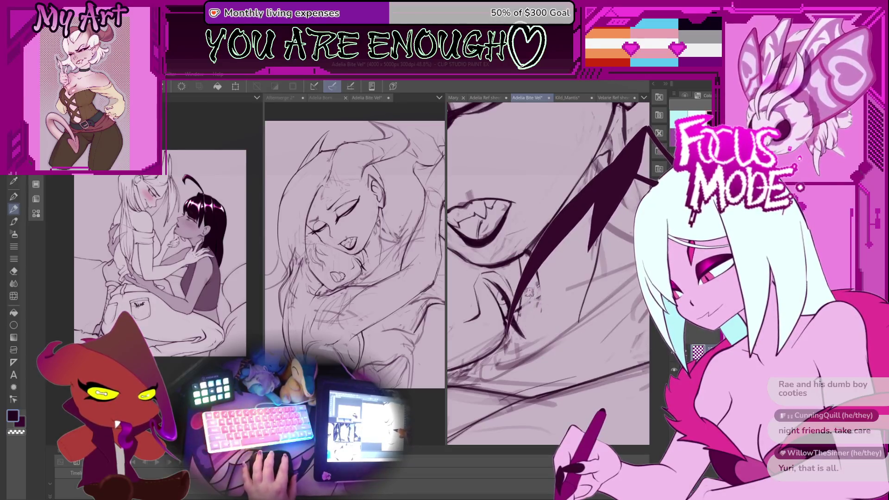
{"action": "left_click_drag", "start_coordinate": [537, 278], "coordinate": [531, 320]}
{"action": "scroll", "coordinate": [548, 300], "scroll_direction": "down", "scroll_amount": 3}
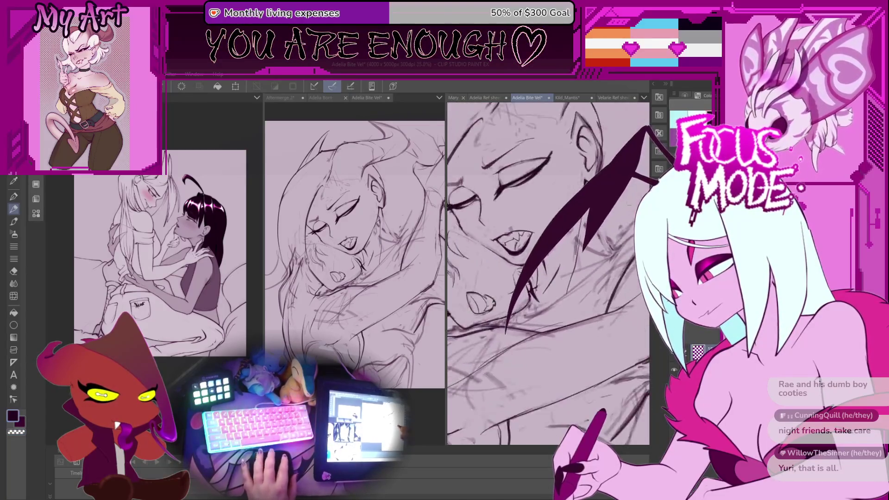
{"action": "scroll", "coordinate": [551, 286], "scroll_direction": "up", "scroll_amount": 3}
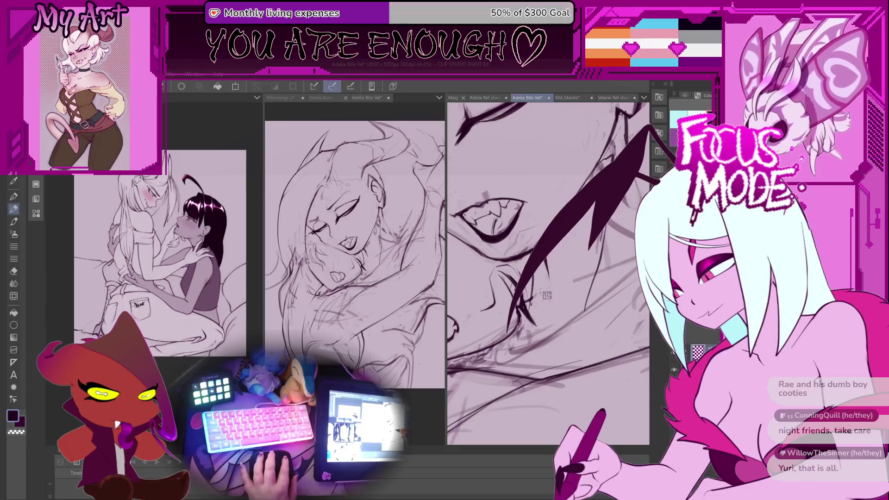
{"action": "scroll", "coordinate": [547, 295], "scroll_direction": "up", "scroll_amount": 2}
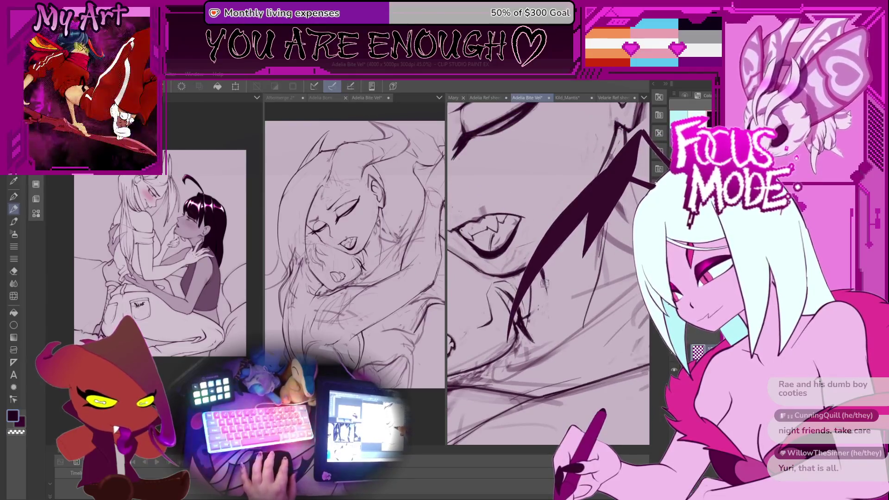
{"action": "scroll", "coordinate": [539, 307], "scroll_direction": "down", "scroll_amount": 3}
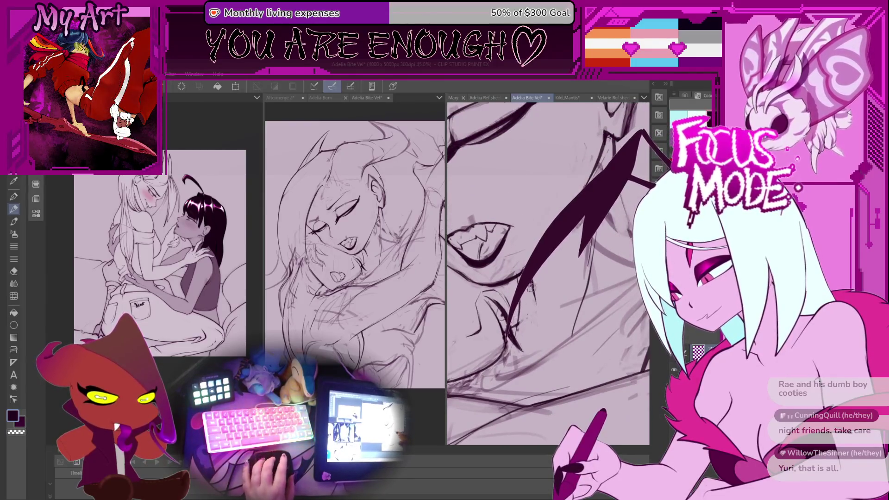
{"action": "scroll", "coordinate": [533, 317], "scroll_direction": "up", "scroll_amount": 3}
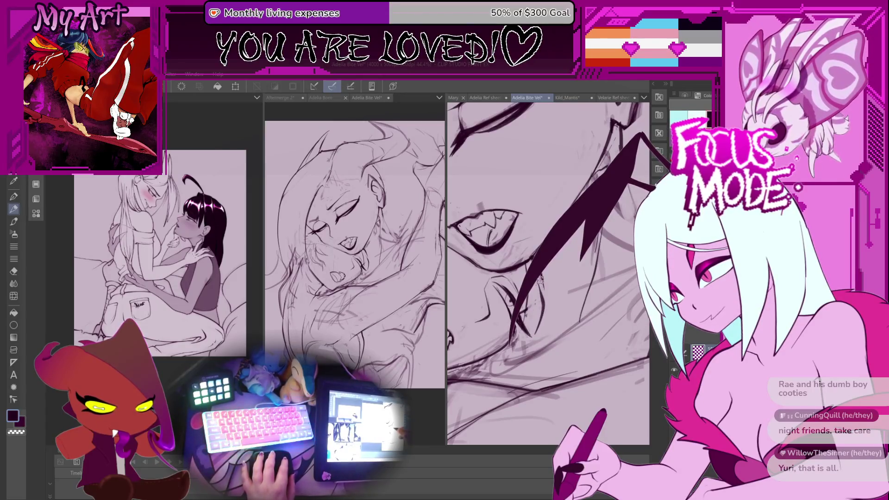
{"action": "scroll", "coordinate": [548, 274], "scroll_direction": "up", "scroll_amount": 2}
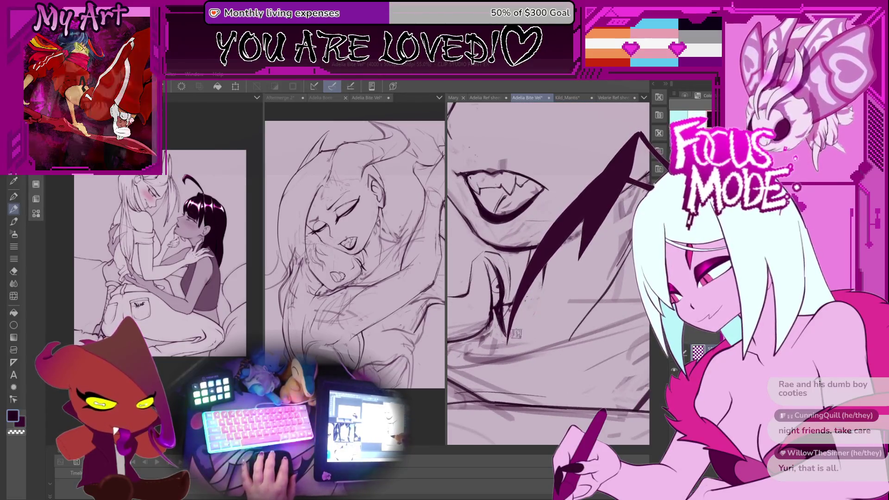
{"action": "scroll", "coordinate": [536, 287], "scroll_direction": "down", "scroll_amount": 1}
{"action": "scroll", "coordinate": [536, 288], "scroll_direction": "down", "scroll_amount": 2}
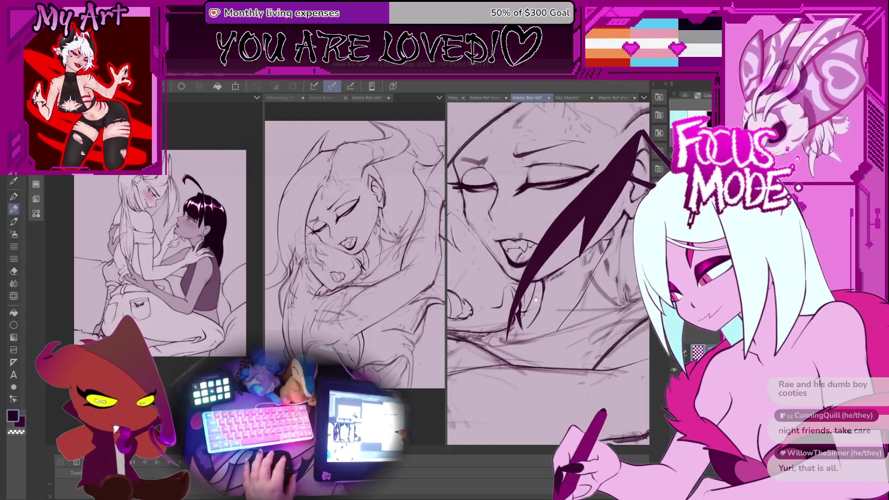
{"action": "scroll", "coordinate": [532, 304], "scroll_direction": "up", "scroll_amount": 2}
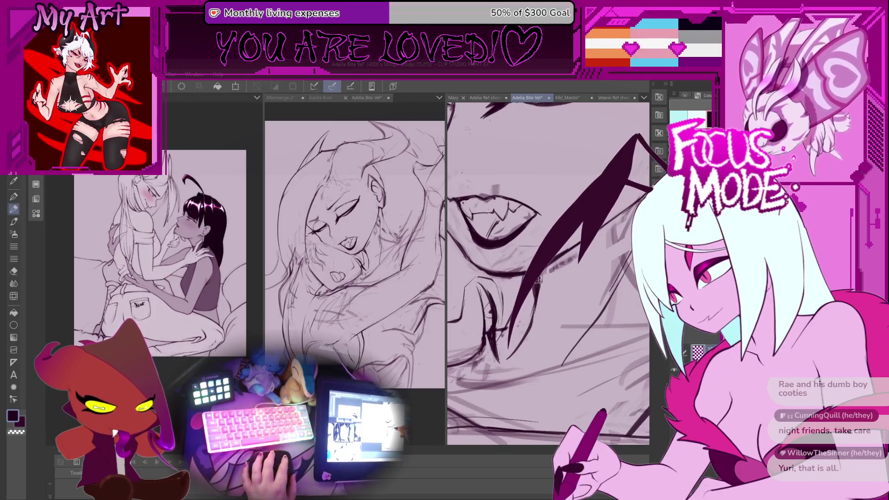
- Redraw the hair strand's lower curve near the chin, undoing several attempts
{"action": "left_click_drag", "start_coordinate": [538, 280], "coordinate": [530, 324]}
{"action": "left_click_drag", "start_coordinate": [568, 244], "coordinate": [525, 343]}
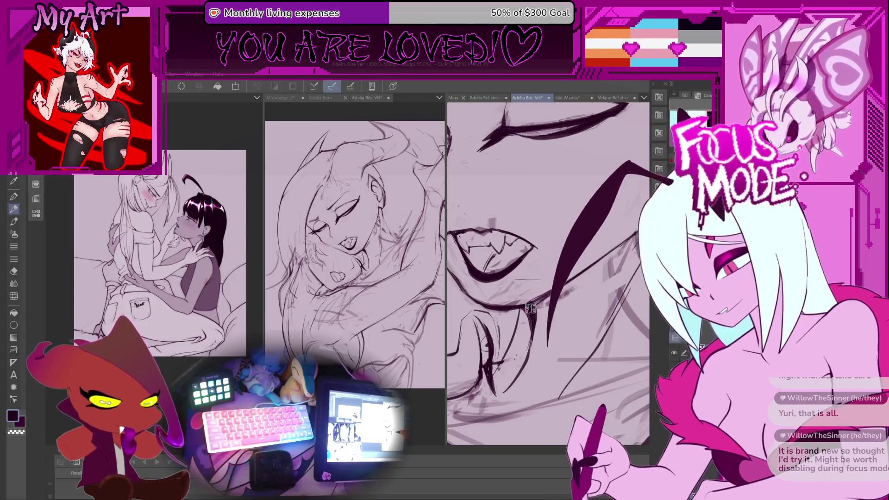
{"action": "key", "text": "ctrl+z"}
{"action": "left_click_drag", "start_coordinate": [529, 275], "coordinate": [543, 300]}
{"action": "key", "text": "ctrl+z"}
{"action": "left_click_drag", "start_coordinate": [586, 246], "coordinate": [549, 331]}
{"action": "left_click_drag", "start_coordinate": [567, 234], "coordinate": [524, 329]}
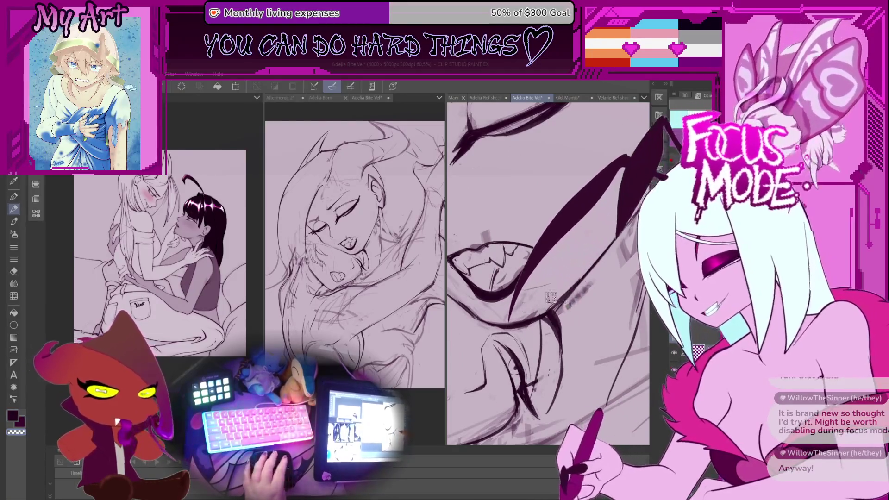
{"action": "mouse_move", "coordinate": [532, 278]}
{"action": "left_mouse_down"}
{"action": "mouse_move", "coordinate": [529, 296]}
{"action": "mouse_move", "coordinate": [502, 298]}
{"action": "left_mouse_up"}
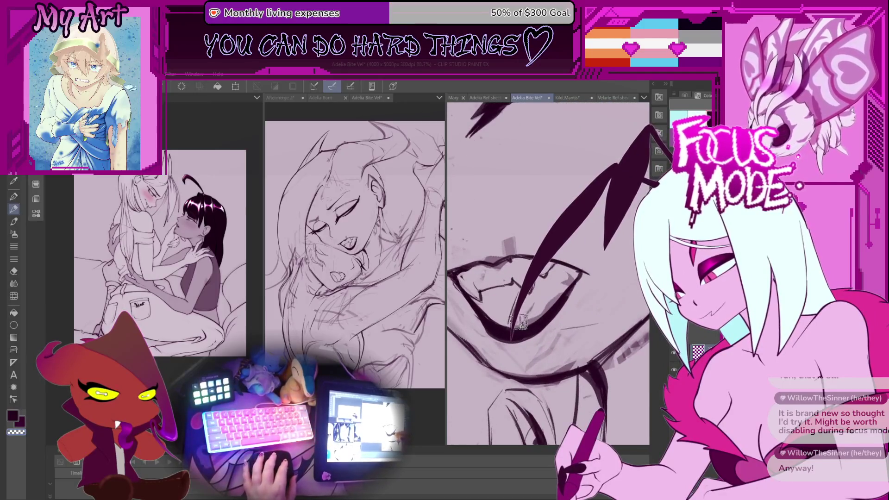
{"action": "key", "text": "ctrl+z"}
{"action": "mouse_move", "coordinate": [630, 162]}
{"action": "left_mouse_down"}
{"action": "mouse_move", "coordinate": [545, 299]}
{"action": "mouse_move", "coordinate": [611, 225]}
{"action": "mouse_move", "coordinate": [600, 240]}
{"action": "left_mouse_up"}
- Sketch the nose outline, then deselect and reset the canvas rotation
{"action": "left_click_drag", "start_coordinate": [547, 231], "coordinate": [513, 211]}
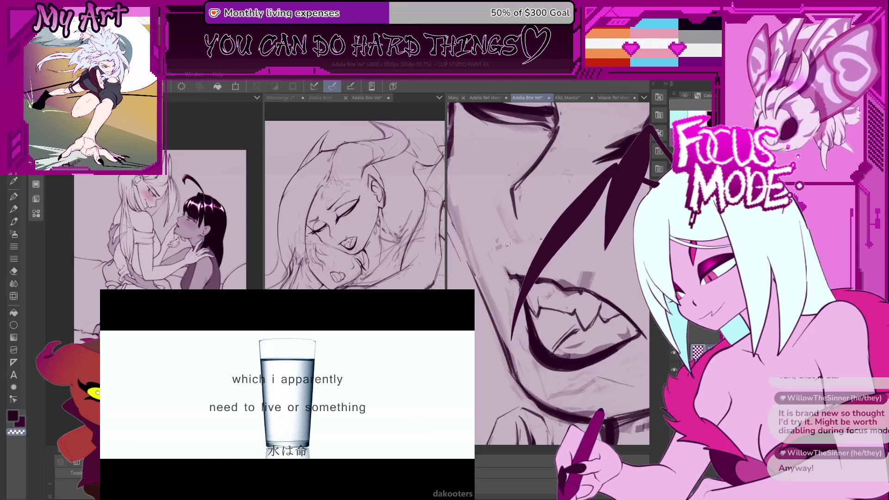
{"action": "mouse_move", "coordinate": [498, 192]}
{"action": "left_mouse_down"}
{"action": "mouse_move", "coordinate": [511, 262]}
{"action": "mouse_move", "coordinate": [556, 275]}
{"action": "mouse_move", "coordinate": [591, 250]}
{"action": "mouse_move", "coordinate": [514, 218]}
{"action": "left_mouse_up"}
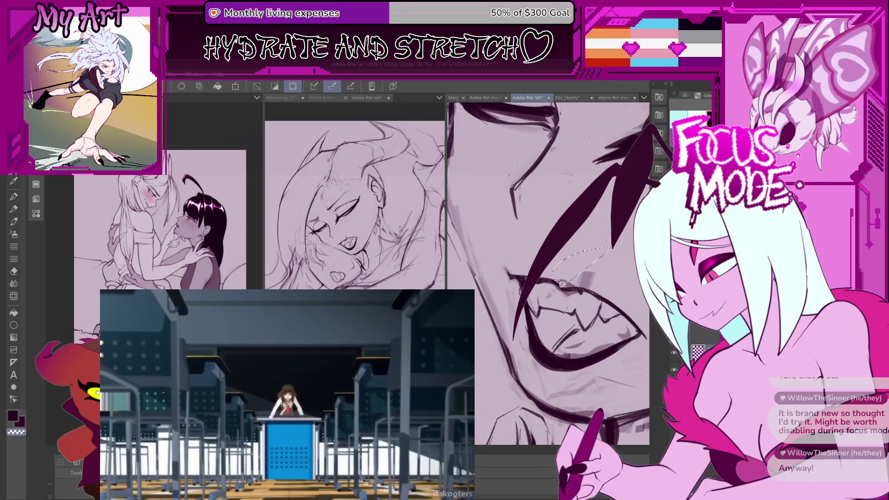
{"action": "scroll", "coordinate": [562, 284], "scroll_direction": "up", "scroll_amount": 3}
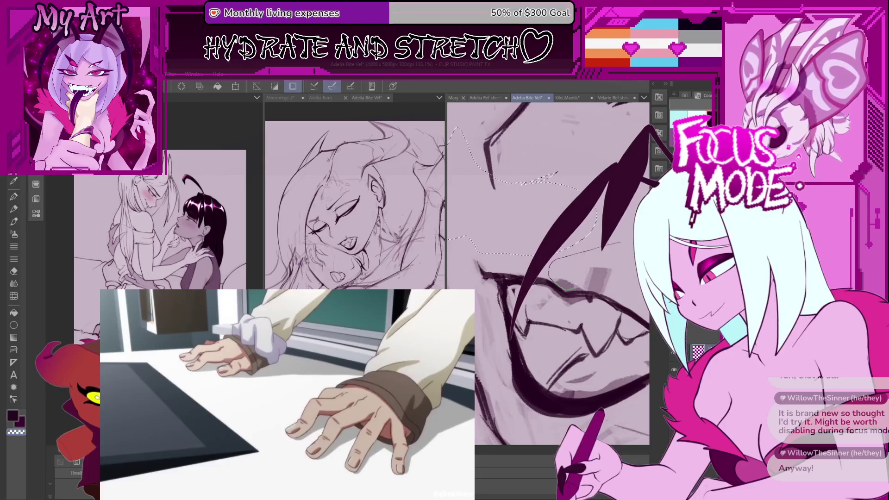
{"action": "left_click_drag", "start_coordinate": [620, 244], "coordinate": [563, 287]}
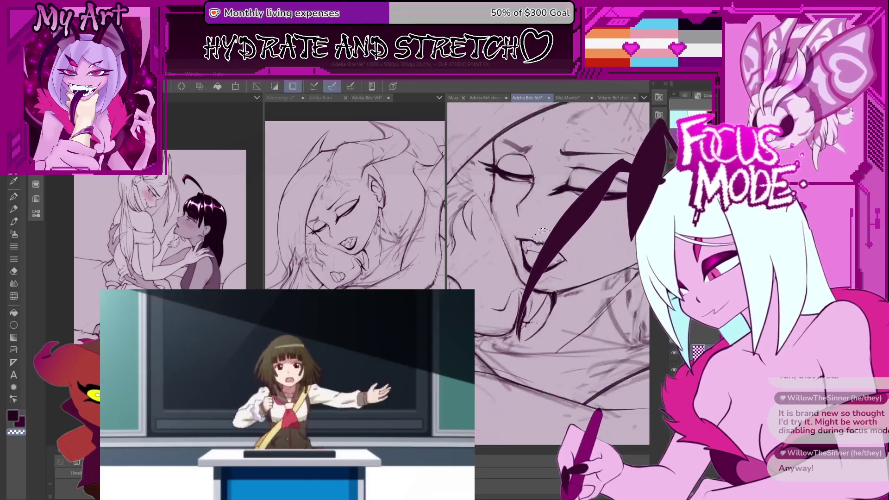
{"action": "key", "text": "ctrl+d"}
{"action": "key", "text": "ctrl+alt+0"}
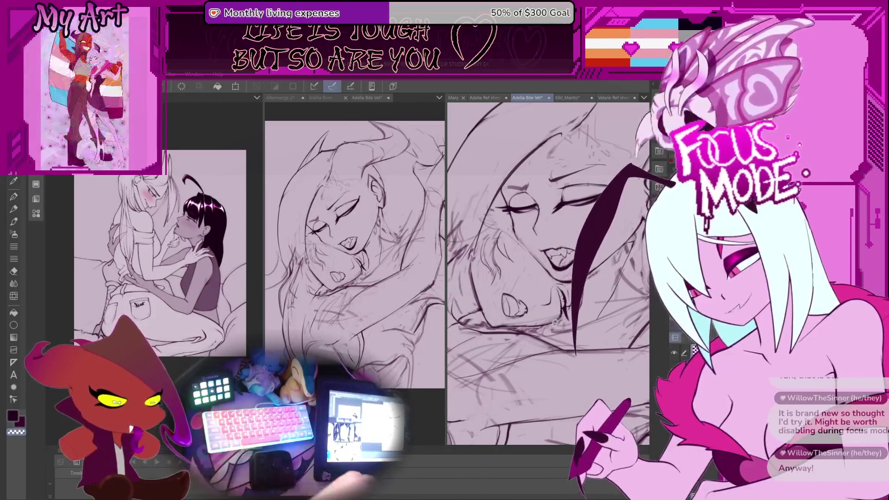
- Rotate the canvas, then zoom in on the face with the inked hair strand
{"action": "mouse_move", "coordinate": [580, 252]}
{"action": "left_mouse_down"}
{"action": "mouse_move", "coordinate": [506, 286]}
{"action": "mouse_move", "coordinate": [505, 259]}
{"action": "mouse_move", "coordinate": [541, 200]}
{"action": "mouse_move", "coordinate": [509, 232]}
{"action": "mouse_move", "coordinate": [563, 305]}
{"action": "mouse_move", "coordinate": [532, 326]}
{"action": "mouse_move", "coordinate": [552, 305]}
{"action": "left_mouse_up"}
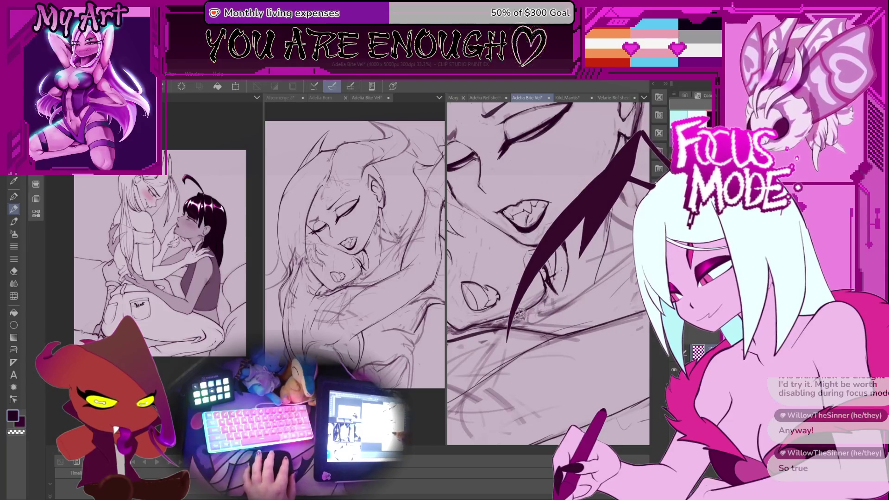
{"action": "mouse_move", "coordinate": [575, 277]}
{"action": "left_mouse_down"}
{"action": "mouse_move", "coordinate": [564, 271]}
{"action": "mouse_move", "coordinate": [559, 299]}
{"action": "left_mouse_up"}
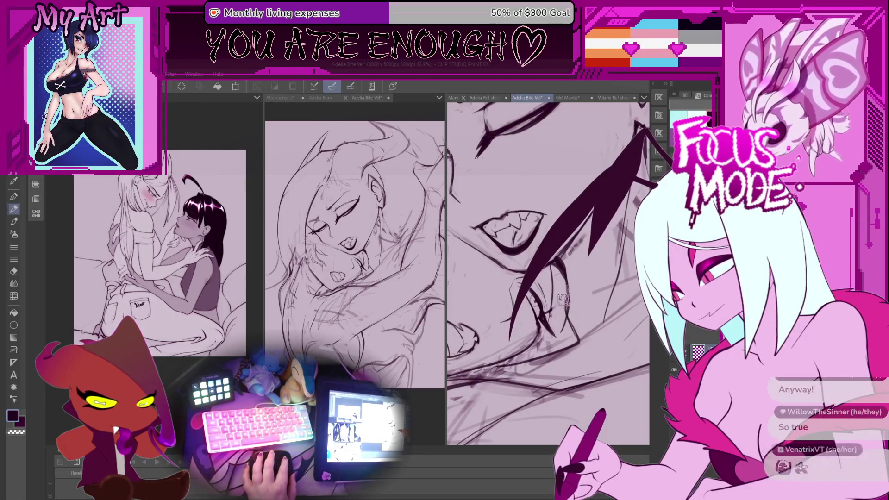
{"action": "scroll", "coordinate": [548, 273], "scroll_direction": "up", "scroll_amount": 2}
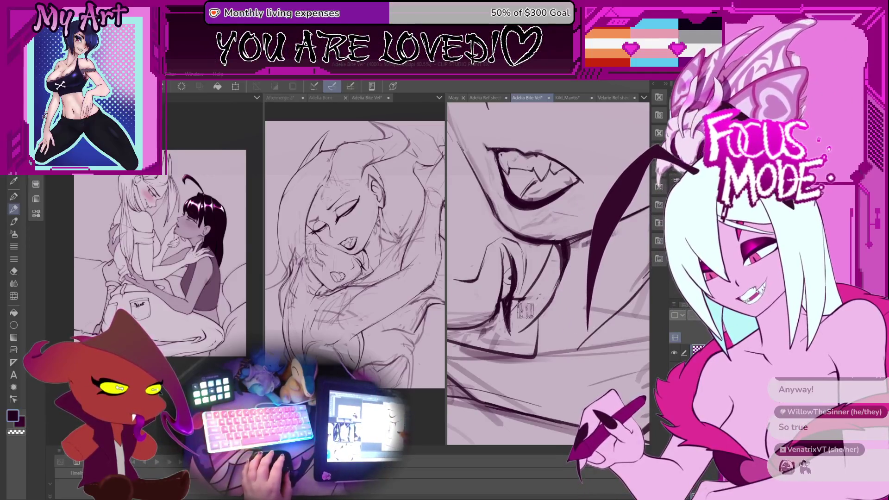
{"action": "scroll", "coordinate": [532, 336], "scroll_direction": "up", "scroll_amount": 2}
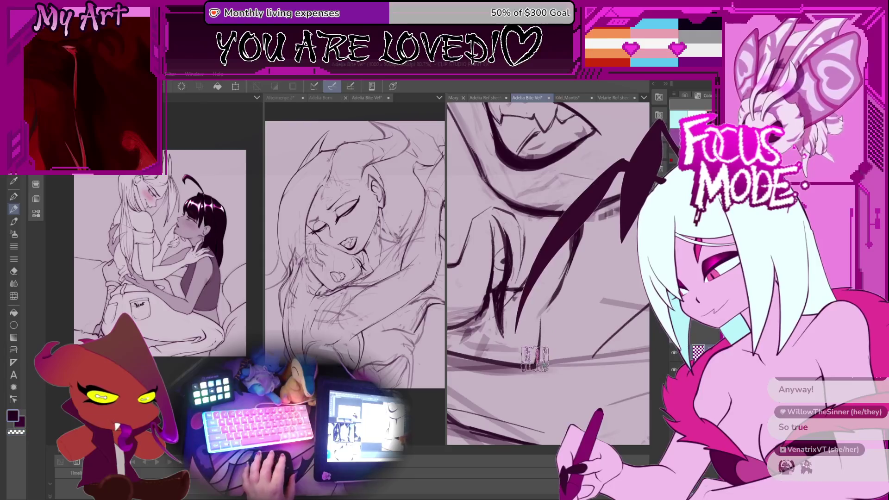
{"action": "scroll", "coordinate": [528, 347], "scroll_direction": "up", "scroll_amount": 1}
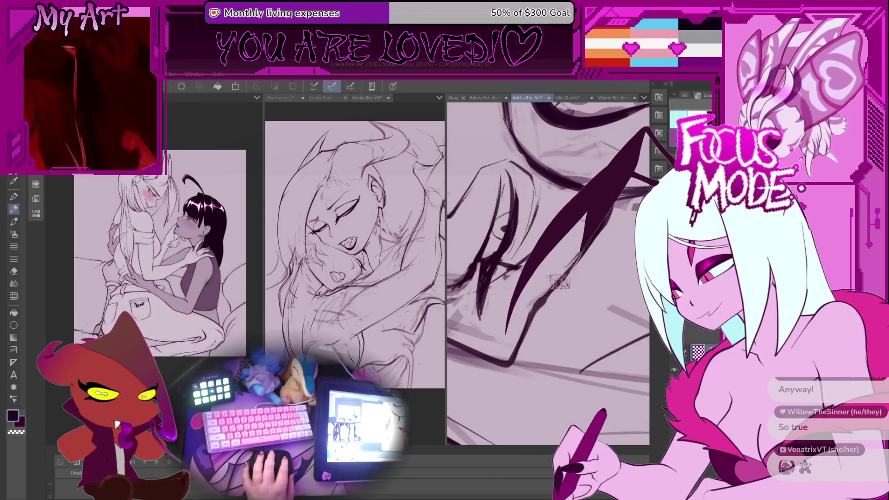
- Pan toward the chin and hand, then zoom out and tilt to see the whole figure
{"action": "mouse_move", "coordinate": [555, 292]}
{"action": "left_mouse_down"}
{"action": "mouse_move", "coordinate": [539, 315]}
{"action": "mouse_move", "coordinate": [513, 271]}
{"action": "left_mouse_up"}
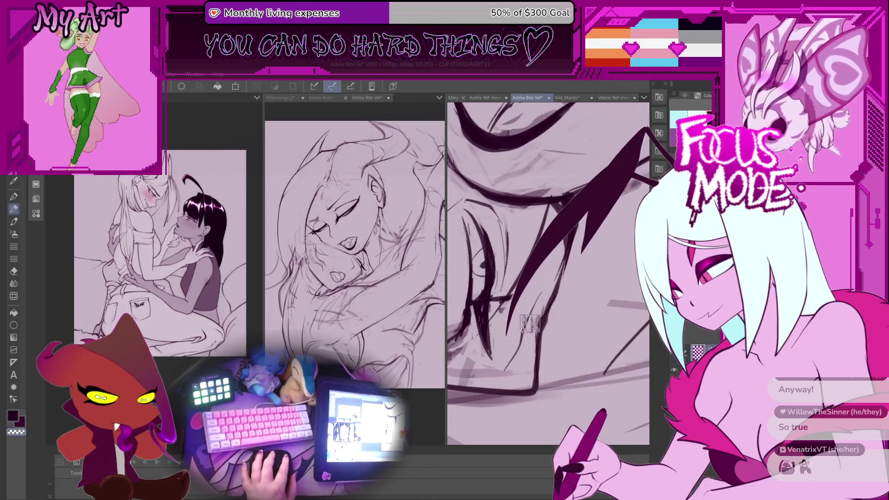
{"action": "mouse_move", "coordinate": [538, 304]}
{"action": "left_mouse_down"}
{"action": "mouse_move", "coordinate": [519, 320]}
{"action": "mouse_move", "coordinate": [550, 320]}
{"action": "left_mouse_up"}
{"action": "scroll", "coordinate": [518, 320], "scroll_direction": "down", "scroll_amount": 3}
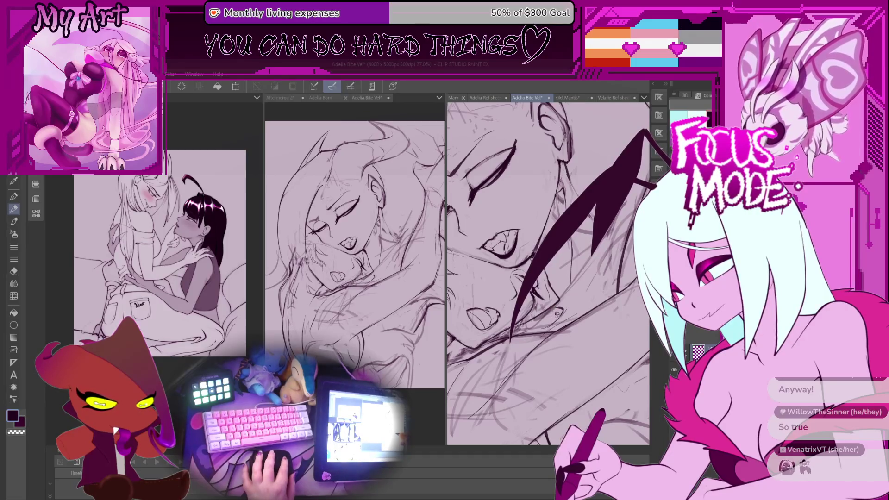
{"action": "left_click_drag", "start_coordinate": [554, 303], "coordinate": [550, 318]}
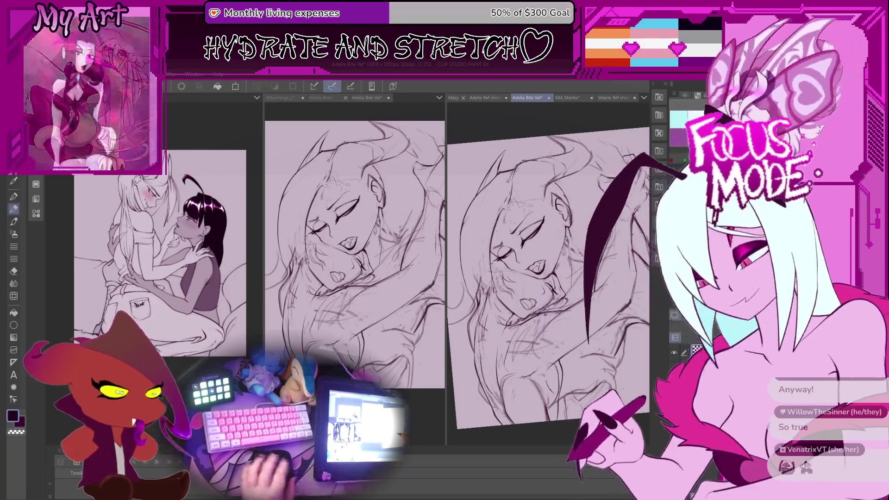
- Level and enlarge the canvas view, then lasso around the inked closed eyes
{"action": "key", "text": "ctrl+0"}
{"action": "mouse_move", "coordinate": [551, 278]}
{"action": "left_mouse_down"}
{"action": "mouse_move", "coordinate": [540, 304]}
{"action": "mouse_move", "coordinate": [530, 278]}
{"action": "mouse_move", "coordinate": [497, 252]}
{"action": "mouse_move", "coordinate": [512, 260]}
{"action": "mouse_move", "coordinate": [511, 251]}
{"action": "left_mouse_up"}
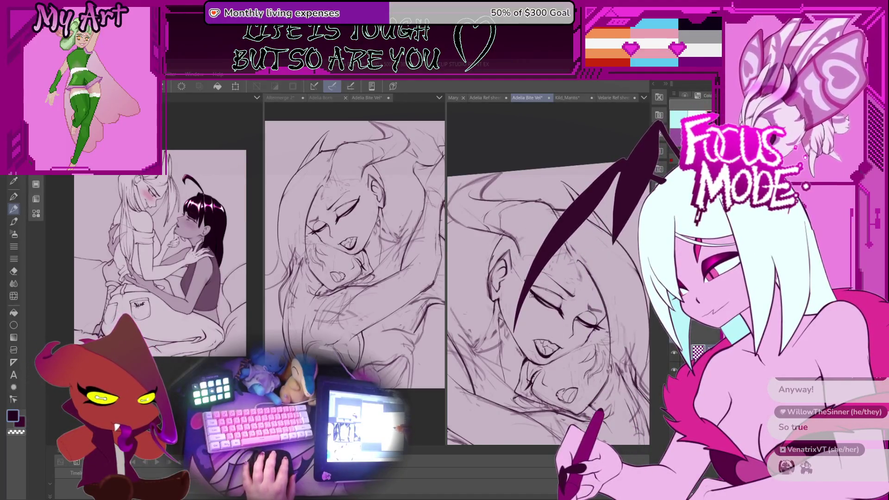
{"action": "mouse_move", "coordinate": [530, 290]}
{"action": "left_mouse_down"}
{"action": "mouse_move", "coordinate": [540, 305]}
{"action": "mouse_move", "coordinate": [510, 292]}
{"action": "left_mouse_up"}
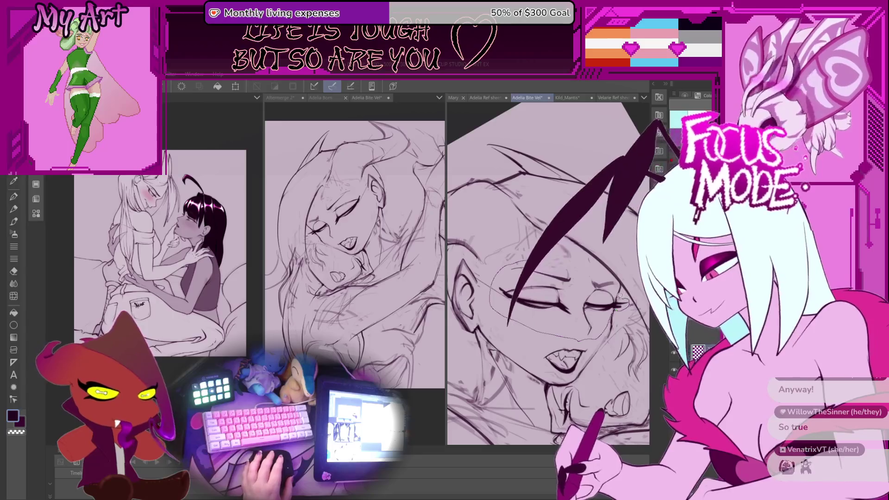
{"action": "left_click_drag", "start_coordinate": [558, 333], "coordinate": [558, 319]}
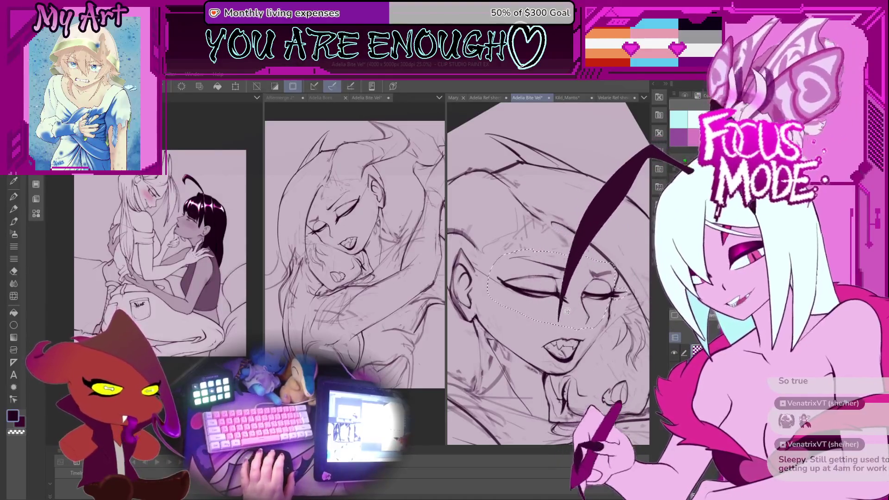
- Free-transform the selected closed eyes to a new angle, confirm with OK, and deselect
{"action": "left_click_drag", "start_coordinate": [568, 311], "coordinate": [563, 306]}
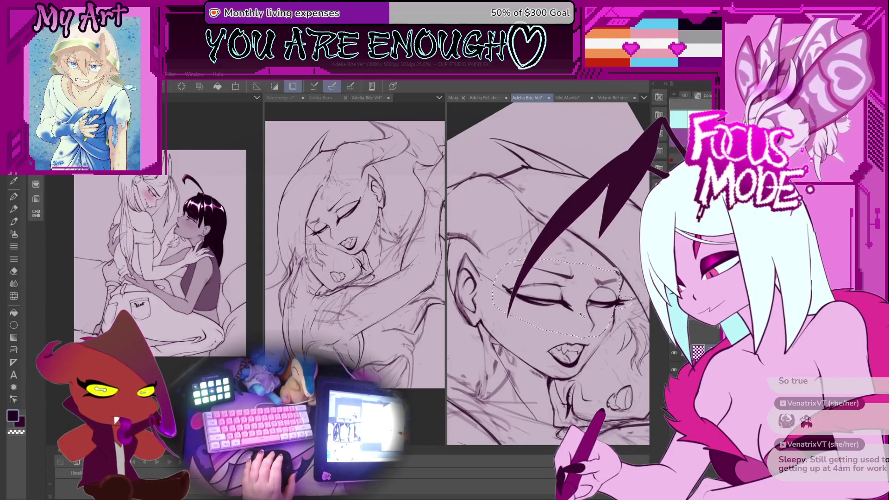
{"action": "key", "text": "ctrl+d"}
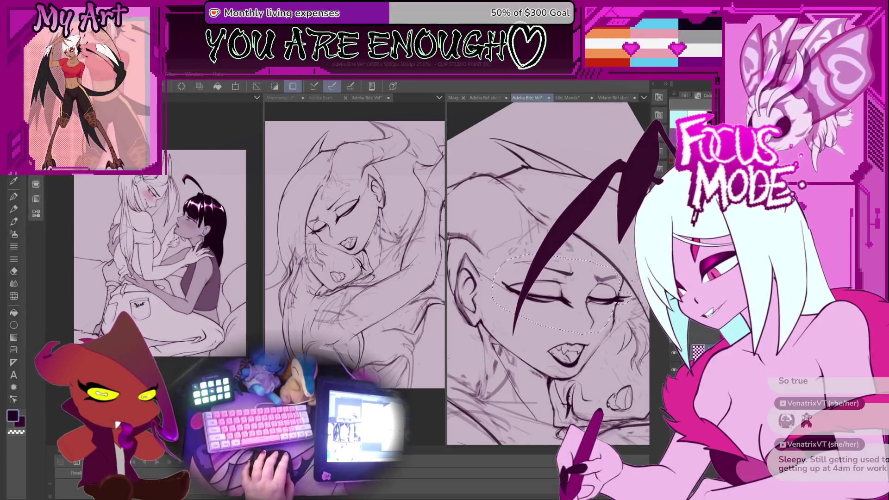
{"action": "left_click_drag", "start_coordinate": [584, 296], "coordinate": [592, 295]}
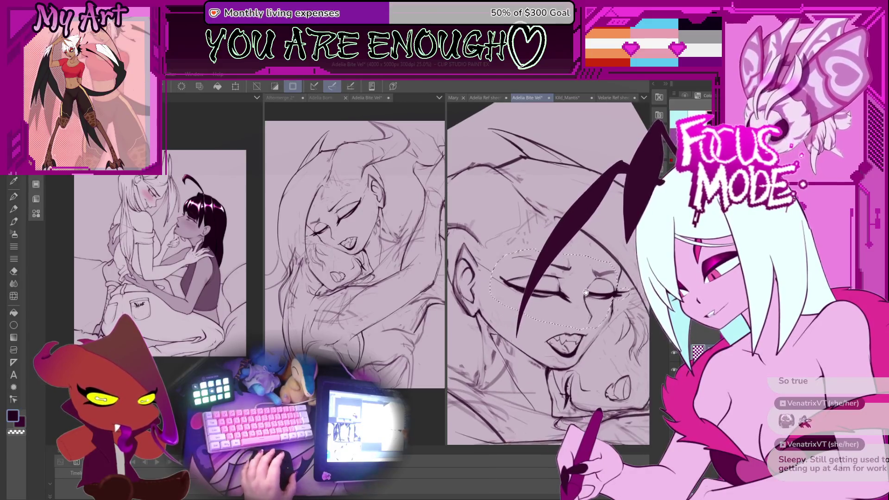
{"action": "scroll", "coordinate": [579, 292], "scroll_direction": "down", "scroll_amount": 1}
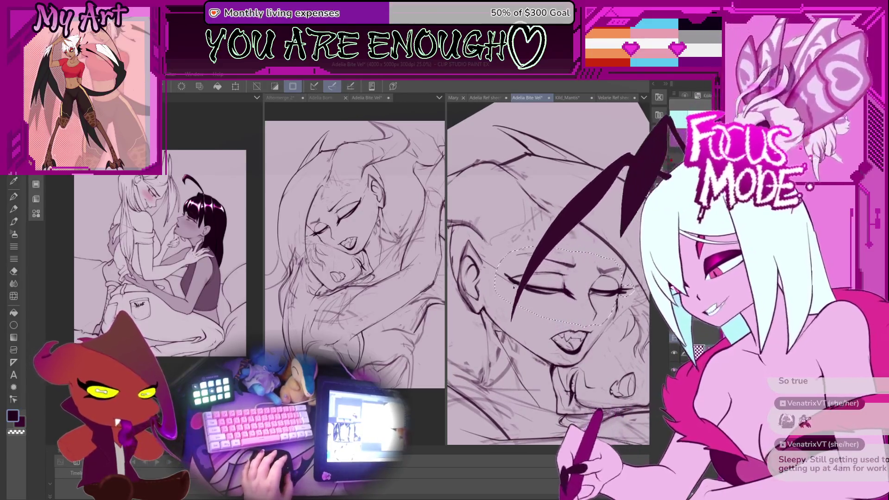
{"action": "key", "text": "ctrl+t"}
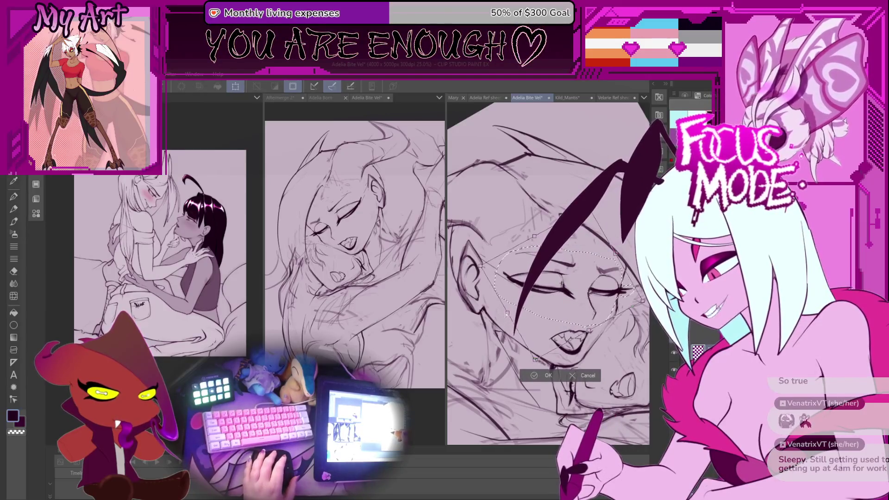
{"action": "scroll", "coordinate": [523, 342], "scroll_direction": "down", "scroll_amount": 1}
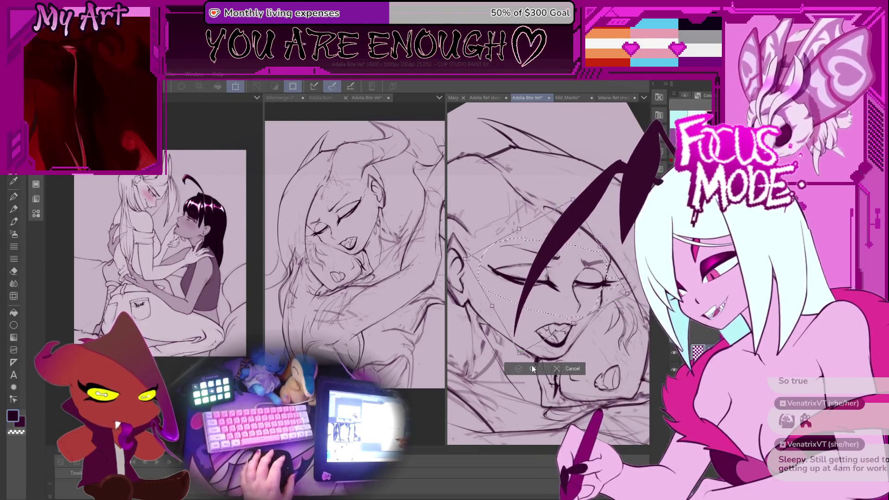
{"action": "left_click", "coordinate": [533, 368]}
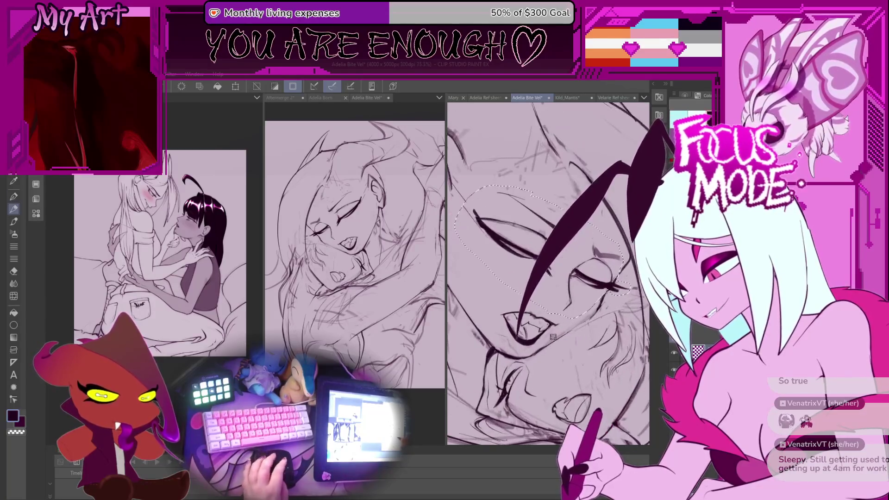
{"action": "key", "text": "ctrl+d"}
{"action": "scroll", "coordinate": [548, 296], "scroll_direction": "up", "scroll_amount": 1}
{"action": "scroll", "coordinate": [549, 296], "scroll_direction": "up", "scroll_amount": 5}
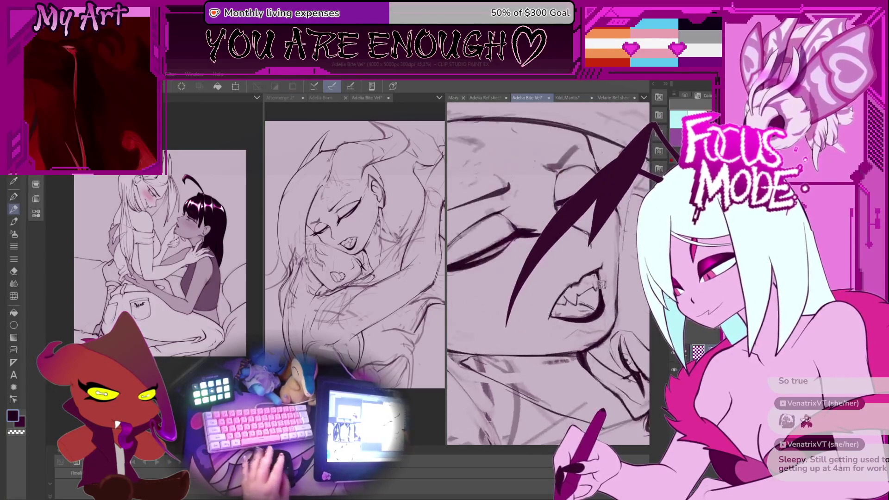
- Try redrawing the lower end of the hair strand near the mouth, then undo it
{"action": "mouse_move", "coordinate": [558, 271]}
{"action": "left_mouse_down"}
{"action": "mouse_move", "coordinate": [551, 276]}
{"action": "mouse_move", "coordinate": [575, 263]}
{"action": "mouse_move", "coordinate": [561, 284]}
{"action": "mouse_move", "coordinate": [582, 277]}
{"action": "mouse_move", "coordinate": [548, 303]}
{"action": "mouse_move", "coordinate": [579, 271]}
{"action": "mouse_move", "coordinate": [560, 293]}
{"action": "mouse_move", "coordinate": [556, 286]}
{"action": "left_mouse_up"}
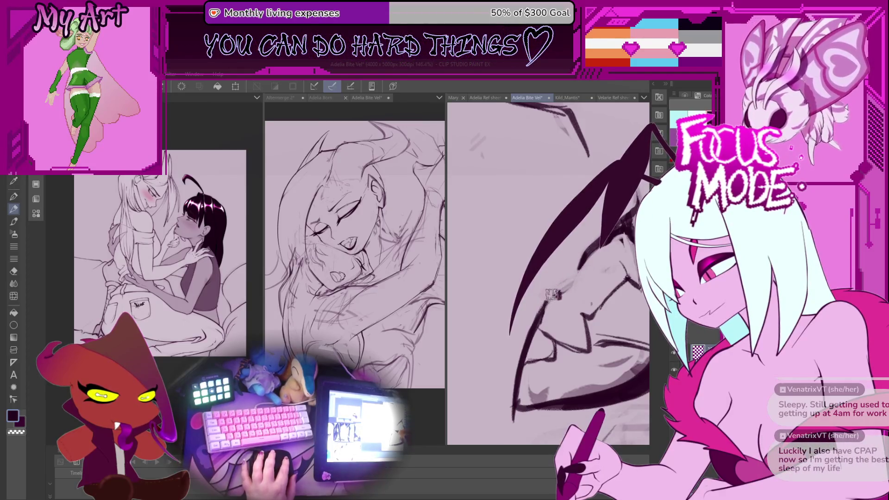
{"action": "left_click_drag", "start_coordinate": [582, 266], "coordinate": [543, 317]}
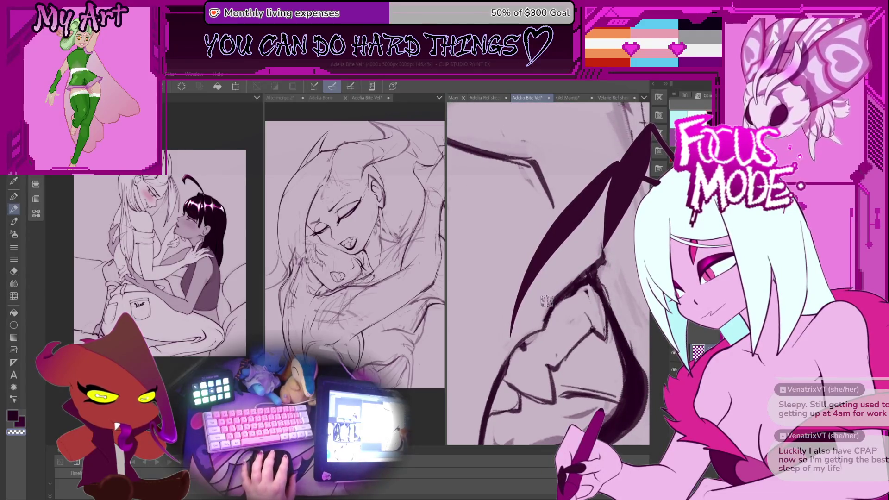
{"action": "scroll", "coordinate": [552, 287], "scroll_direction": "down", "scroll_amount": 3}
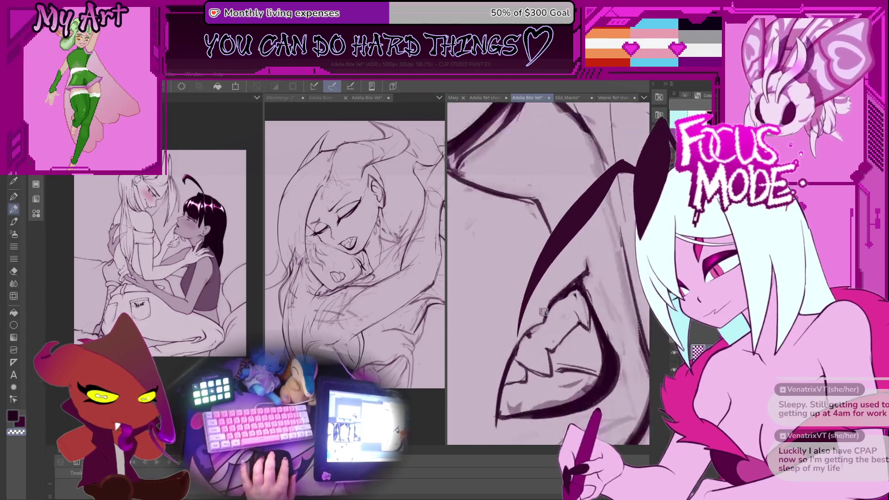
{"action": "left_click_drag", "start_coordinate": [590, 226], "coordinate": [552, 334]}
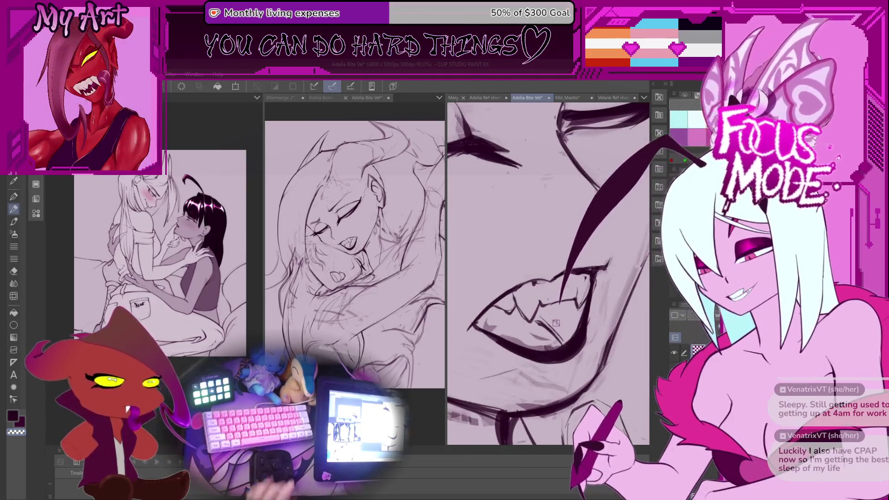
{"action": "key", "text": "ctrl+z"}
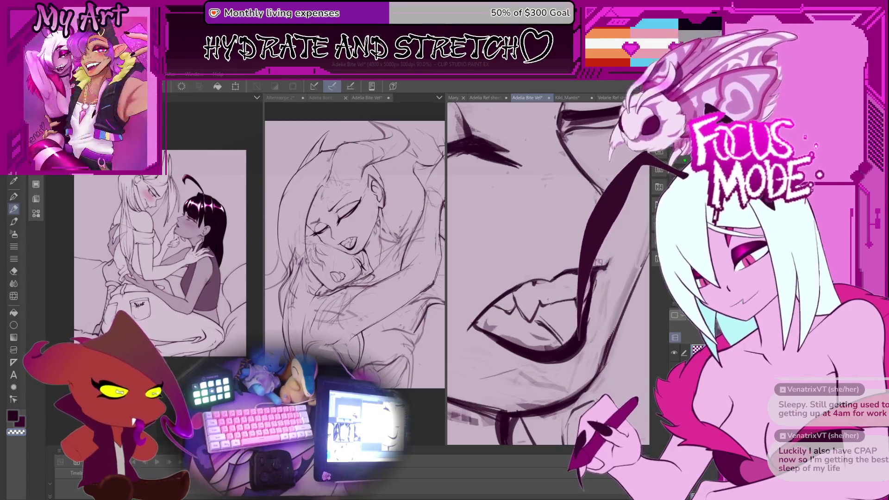
- Enlarge the view on the mouth and lasso-select the area around it
{"action": "scroll", "coordinate": [542, 333], "scroll_direction": "down", "scroll_amount": 3}
{"action": "scroll", "coordinate": [541, 333], "scroll_direction": "up", "scroll_amount": 1}
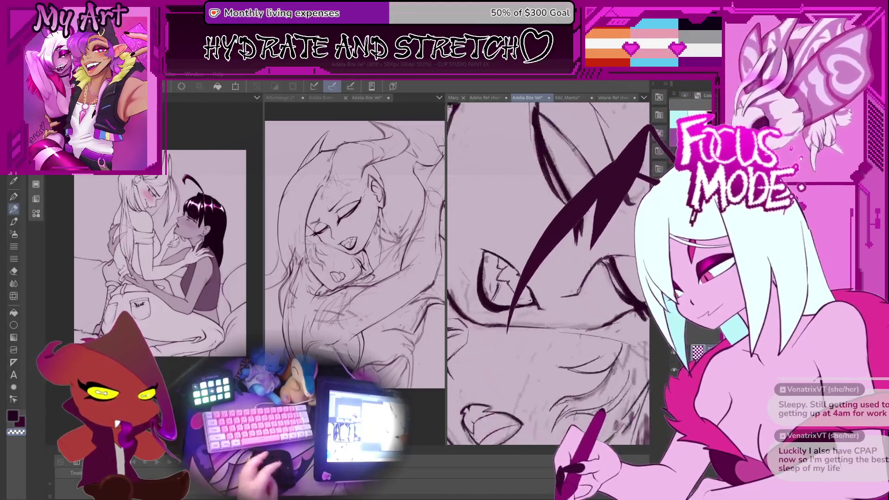
{"action": "left_click_drag", "start_coordinate": [541, 333], "coordinate": [509, 249]}
{"action": "scroll", "coordinate": [507, 270], "scroll_direction": "up", "scroll_amount": 3}
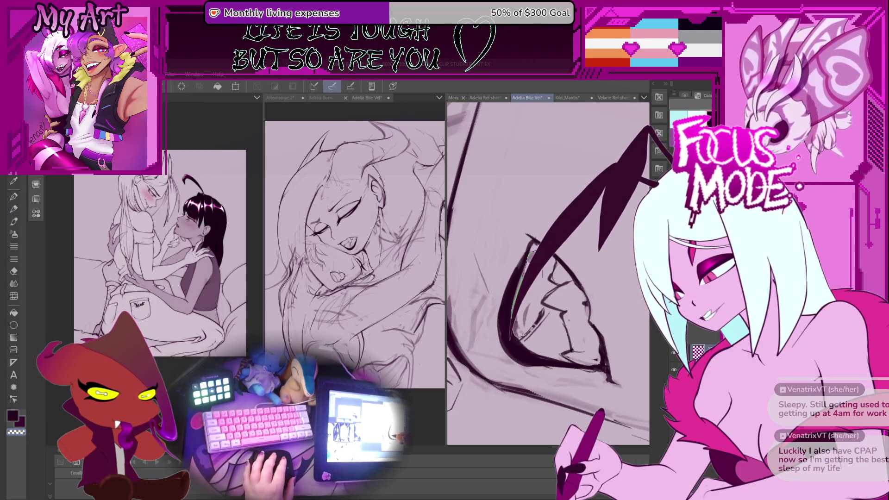
{"action": "left_click_drag", "start_coordinate": [513, 335], "coordinate": [532, 252]}
{"action": "scroll", "coordinate": [549, 274], "scroll_direction": "up", "scroll_amount": 1}
{"action": "scroll", "coordinate": [558, 274], "scroll_direction": "up", "scroll_amount": 1}
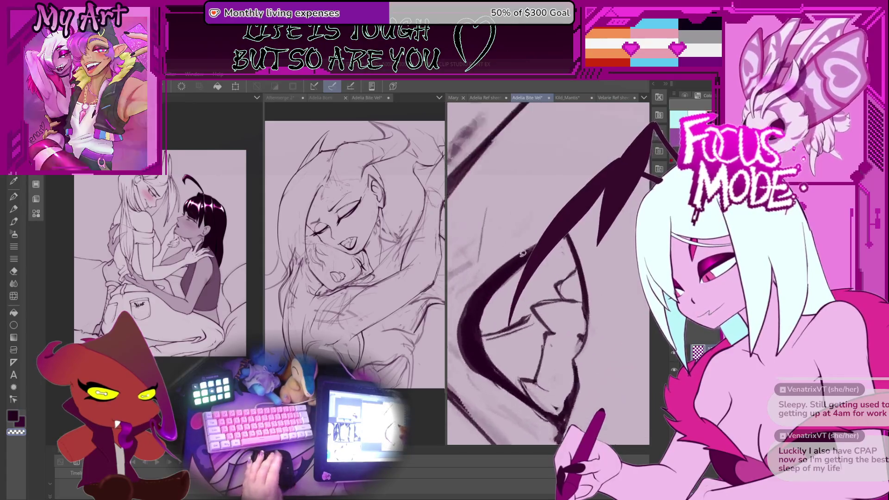
- Switch back to the Pen tool and zoom the view out slightly
{"action": "key", "text": "p"}
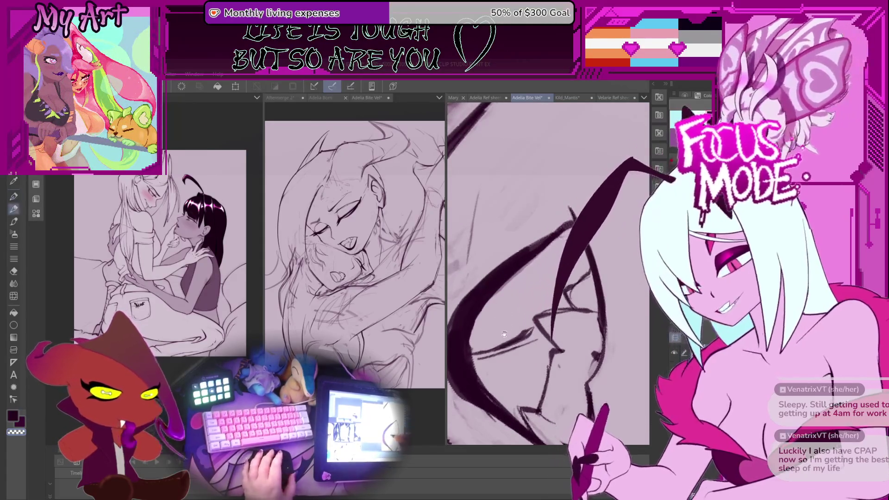
{"action": "key", "text": "p"}
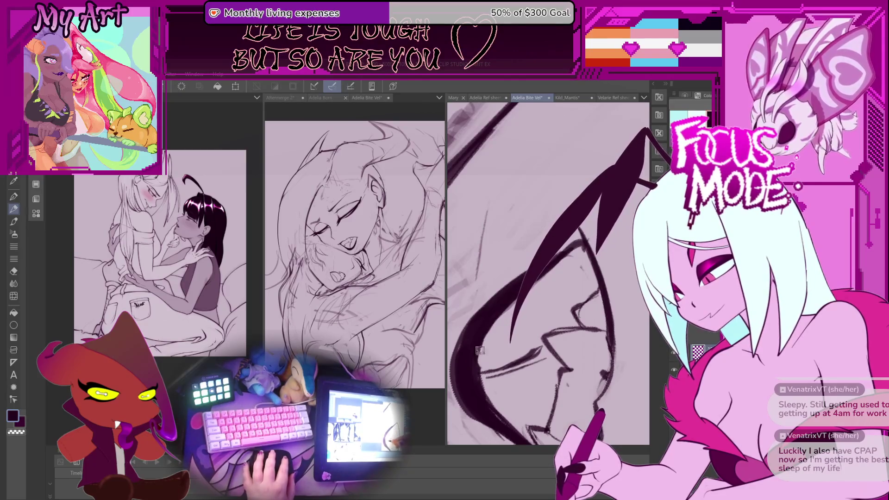
{"action": "scroll", "coordinate": [489, 327], "scroll_direction": "down", "scroll_amount": 3}
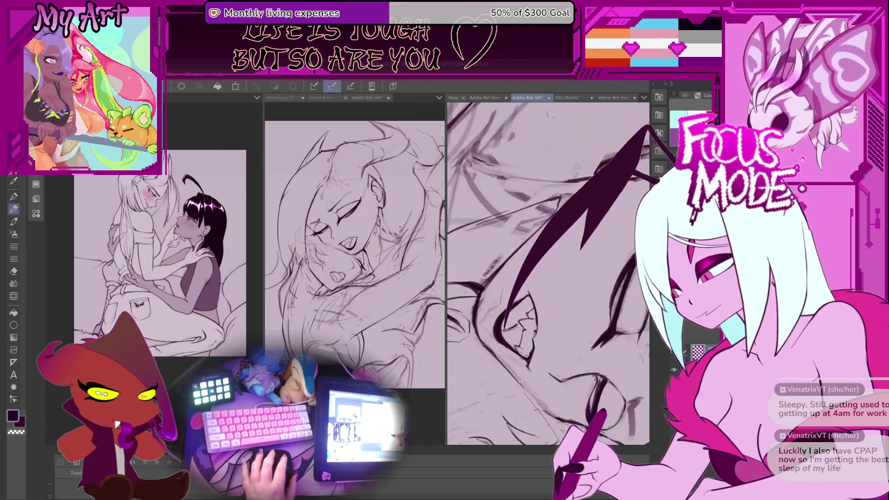
{"action": "scroll", "coordinate": [515, 283], "scroll_direction": "down", "scroll_amount": 5}
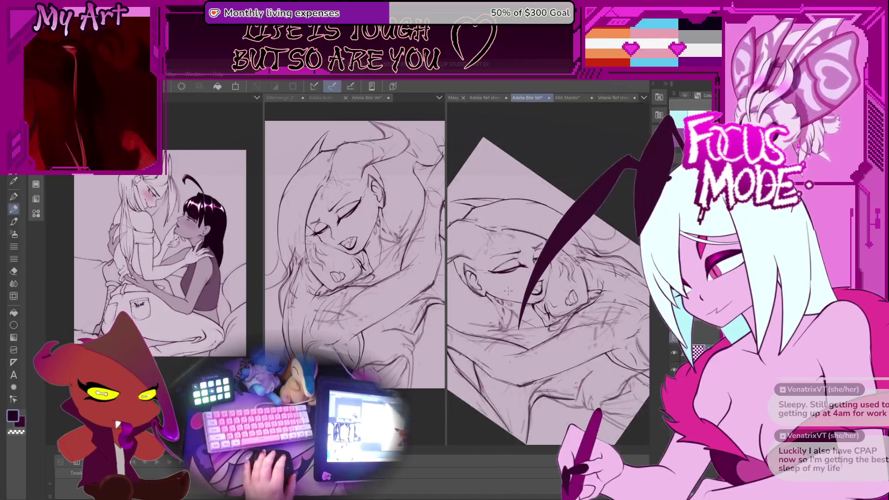
- Zoom in and pan to a close-up of the closed eye and hair linework
{"action": "scroll", "coordinate": [521, 279], "scroll_direction": "up", "scroll_amount": 6}
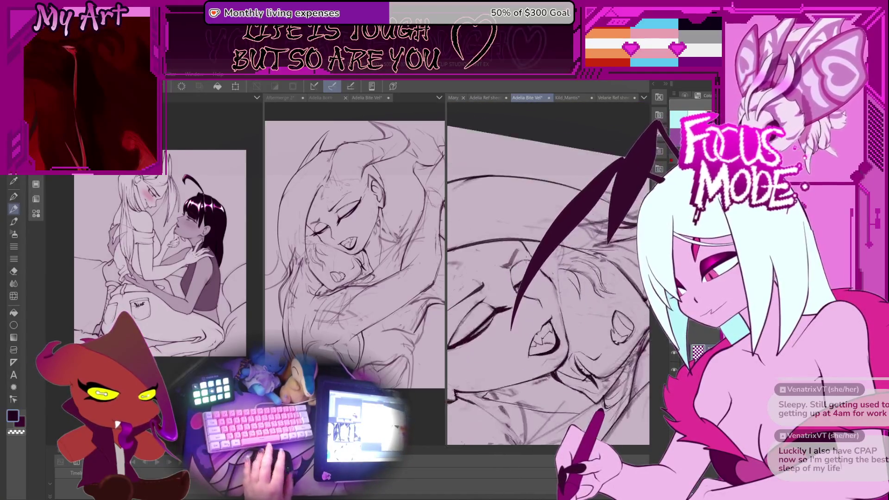
{"action": "scroll", "coordinate": [520, 296], "scroll_direction": "up", "scroll_amount": 1}
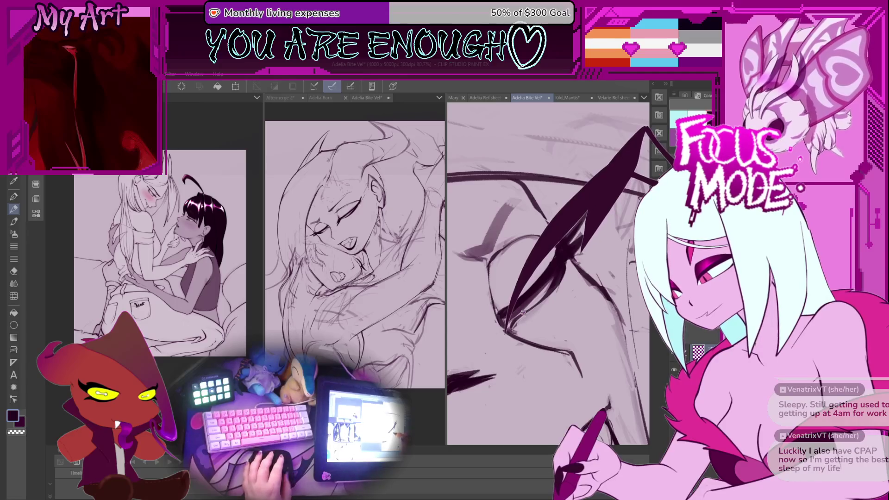
{"action": "scroll", "coordinate": [522, 313], "scroll_direction": "up", "scroll_amount": 3}
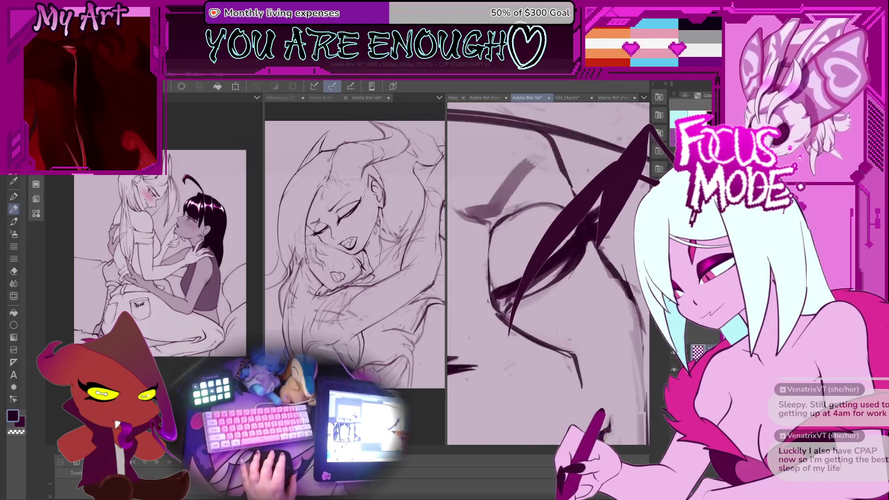
{"action": "left_click_drag", "start_coordinate": [515, 294], "coordinate": [523, 304]}
{"action": "scroll", "coordinate": [529, 301], "scroll_direction": "up", "scroll_amount": 2}
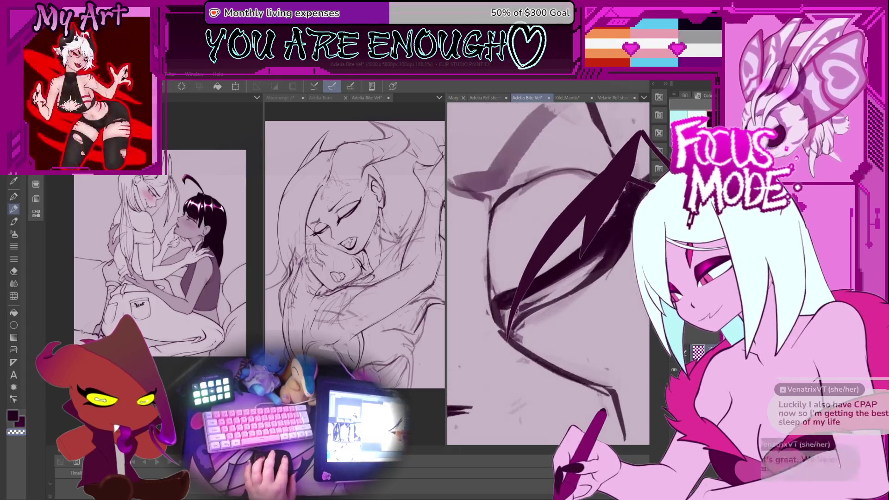
{"action": "left_click_drag", "start_coordinate": [516, 315], "coordinate": [515, 316]}
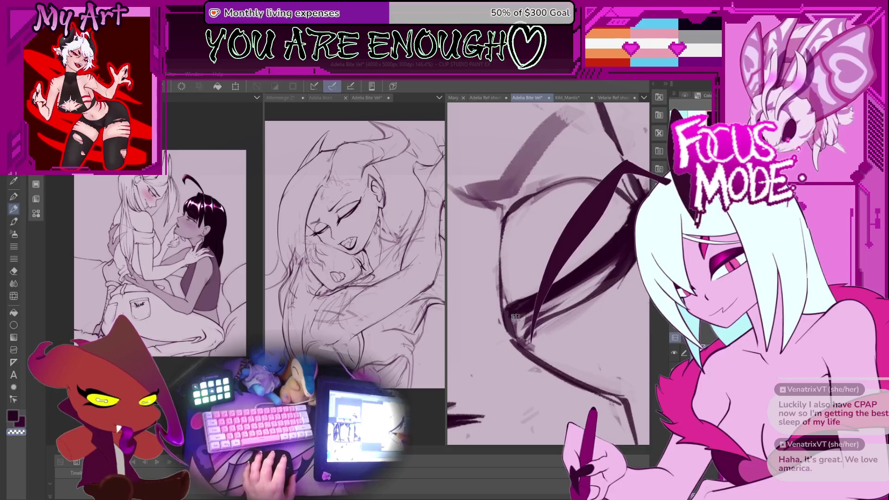
{"action": "scroll", "coordinate": [517, 327], "scroll_direction": "up", "scroll_amount": 1}
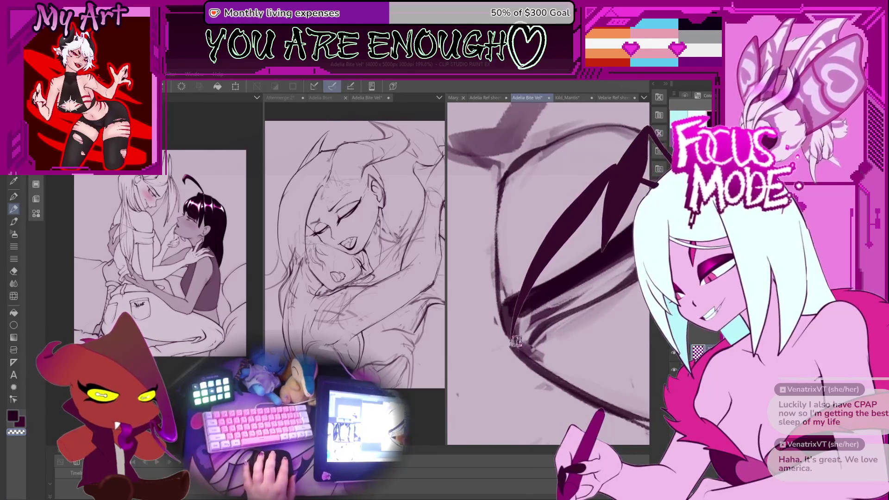
{"action": "scroll", "coordinate": [515, 341], "scroll_direction": "down", "scroll_amount": 2}
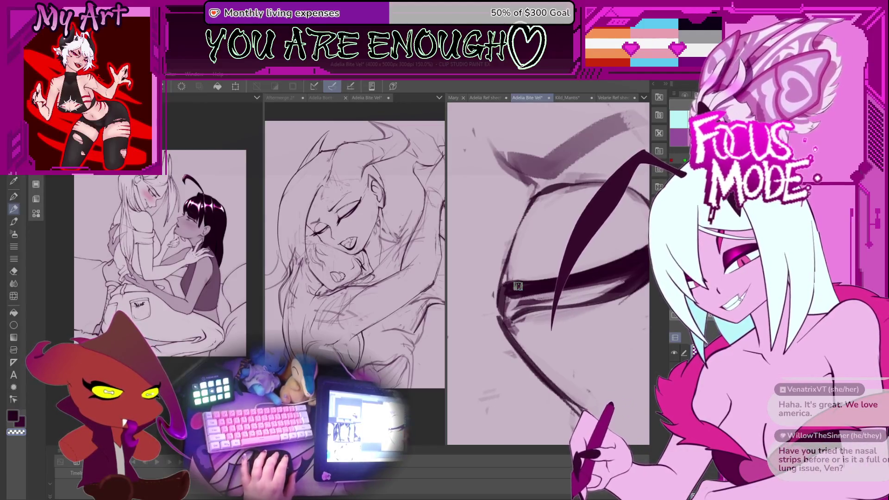
{"action": "left_click_drag", "start_coordinate": [517, 286], "coordinate": [506, 276]}
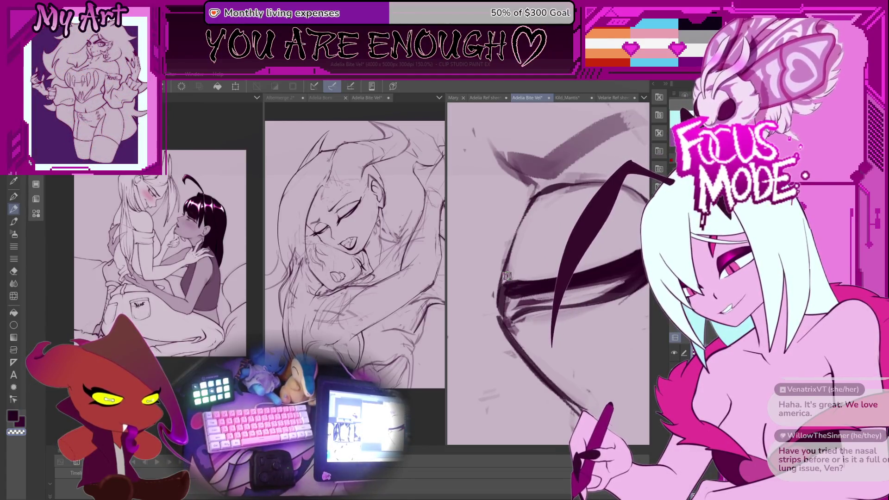
- Rotate the canvas to an angle suited to drawing the lash stroke
{"action": "left_click_drag", "start_coordinate": [506, 276], "coordinate": [551, 278]}
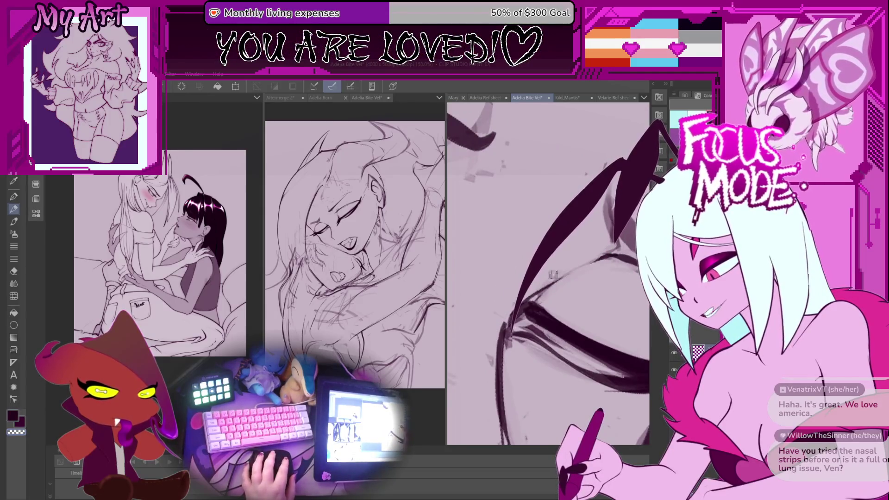
{"action": "left_click_drag", "start_coordinate": [559, 270], "coordinate": [518, 335]}
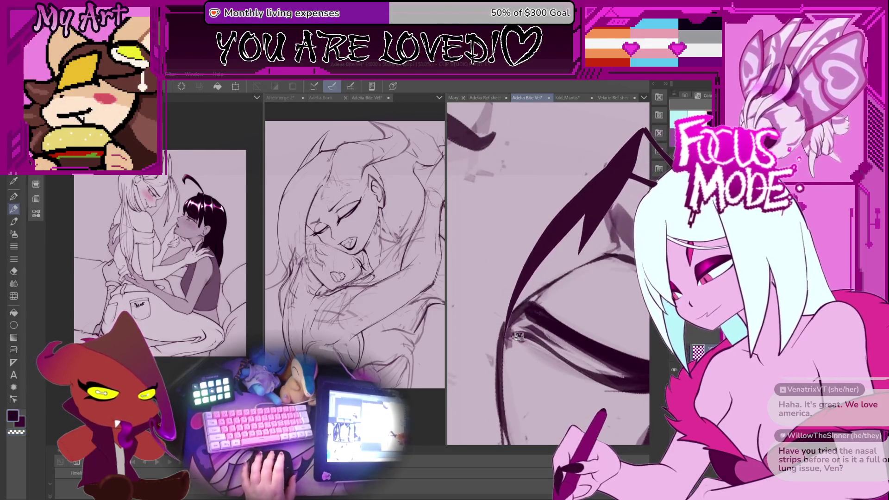
{"action": "mouse_move", "coordinate": [526, 301]}
{"action": "left_mouse_down"}
{"action": "mouse_move", "coordinate": [545, 346]}
{"action": "mouse_move", "coordinate": [543, 318]}
{"action": "mouse_move", "coordinate": [541, 352]}
{"action": "mouse_move", "coordinate": [553, 364]}
{"action": "mouse_move", "coordinate": [559, 330]}
{"action": "mouse_move", "coordinate": [560, 364]}
{"action": "left_mouse_up"}
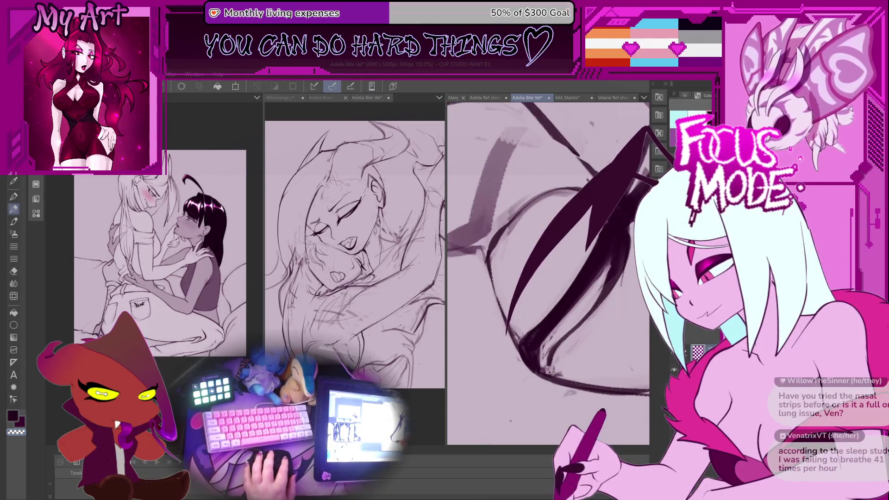
- Redraw the diagonal tapered lash stroke several times, undoing until its tail length looks right
{"action": "scroll", "coordinate": [564, 372], "scroll_direction": "down", "scroll_amount": 5}
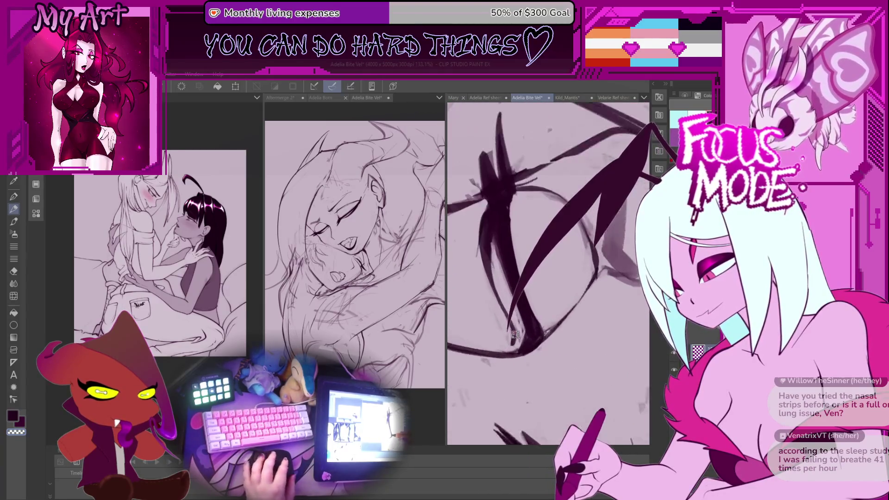
{"action": "scroll", "coordinate": [507, 309], "scroll_direction": "up", "scroll_amount": 2}
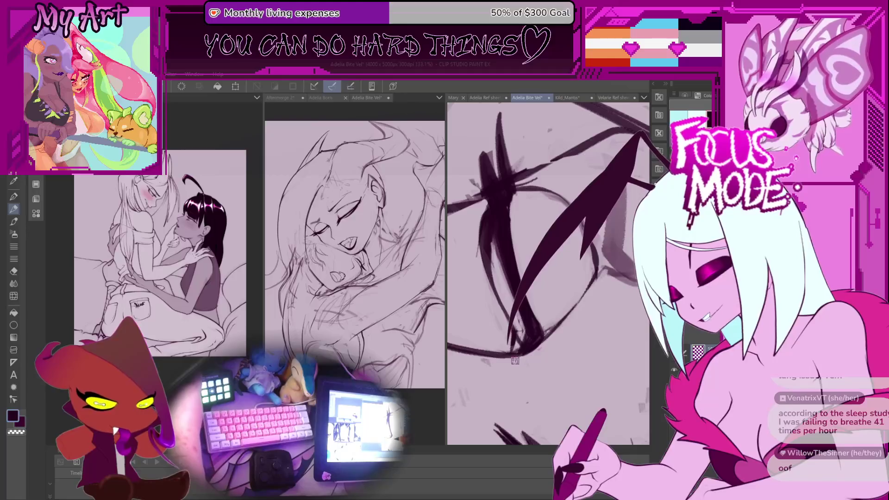
{"action": "key", "text": "ctrl+z"}
{"action": "left_click_drag", "start_coordinate": [634, 157], "coordinate": [533, 334]}
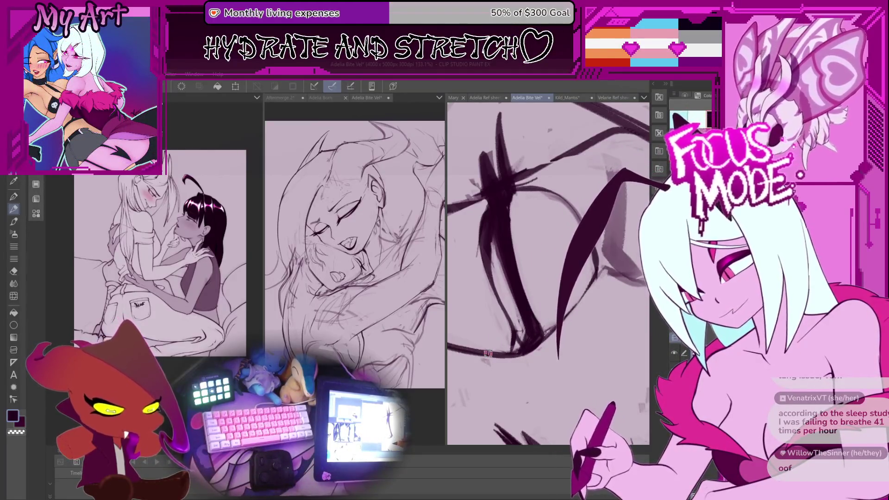
{"action": "key", "text": "ctrl+z"}
{"action": "left_click_drag", "start_coordinate": [672, 180], "coordinate": [542, 347]}
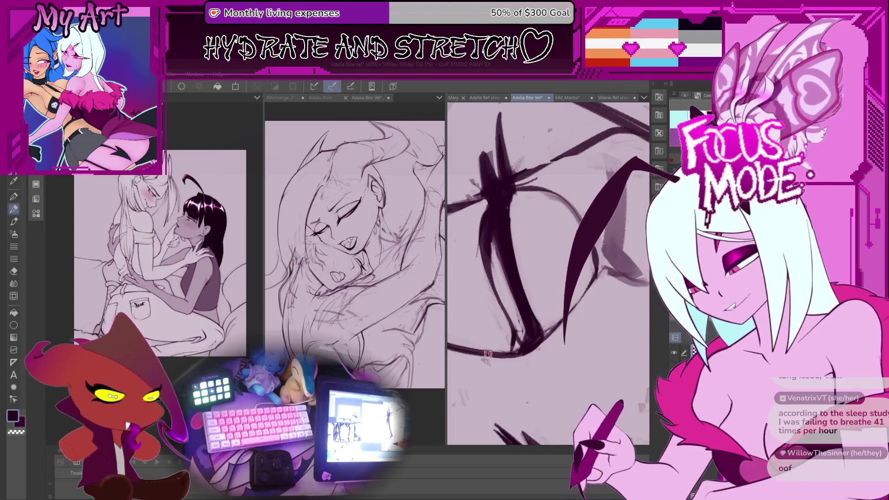
{"action": "key", "text": "ctrl+z"}
{"action": "left_click_drag", "start_coordinate": [644, 160], "coordinate": [584, 350]}
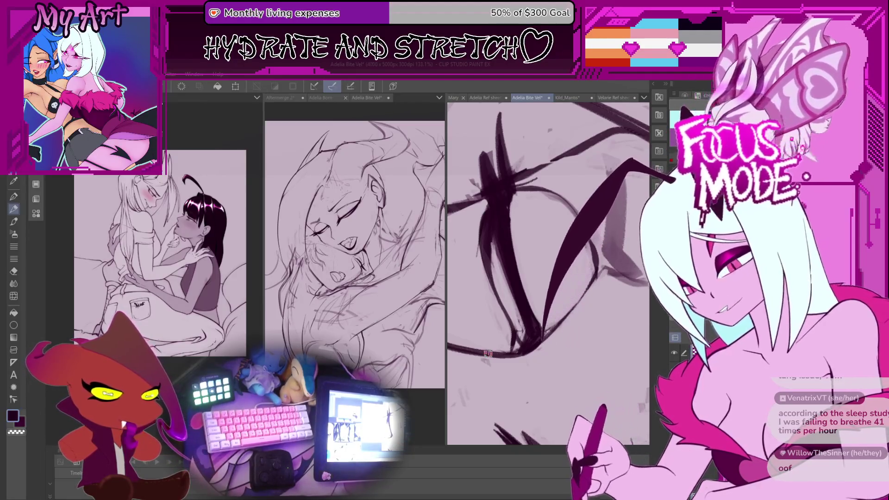
{"action": "key", "text": "ctrl+z"}
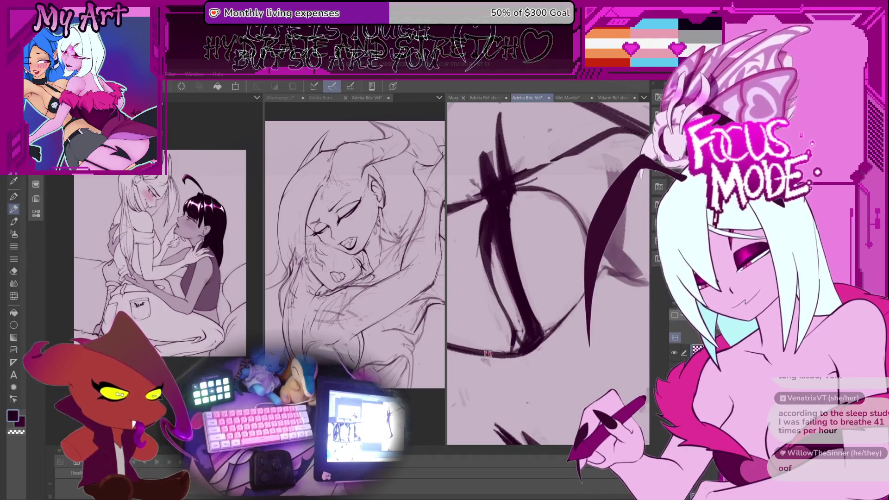
{"action": "left_click_drag", "start_coordinate": [662, 144], "coordinate": [523, 338]}
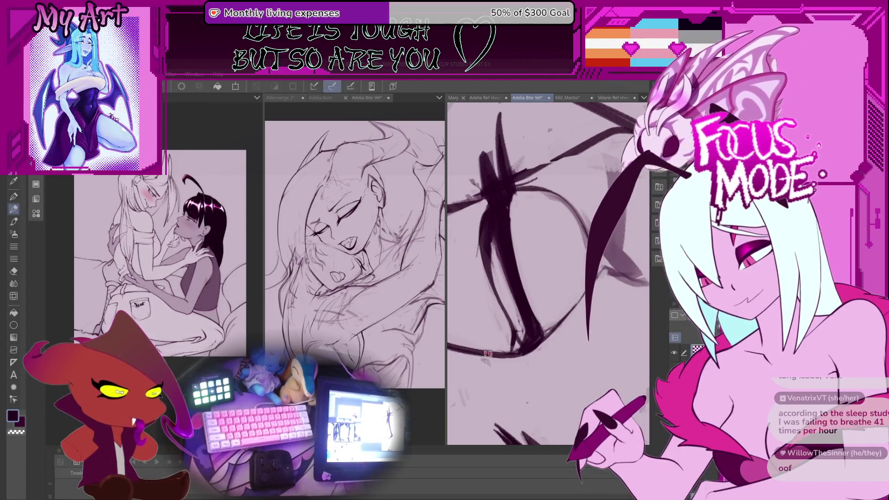
{"action": "scroll", "coordinate": [569, 372], "scroll_direction": "down", "scroll_amount": 2}
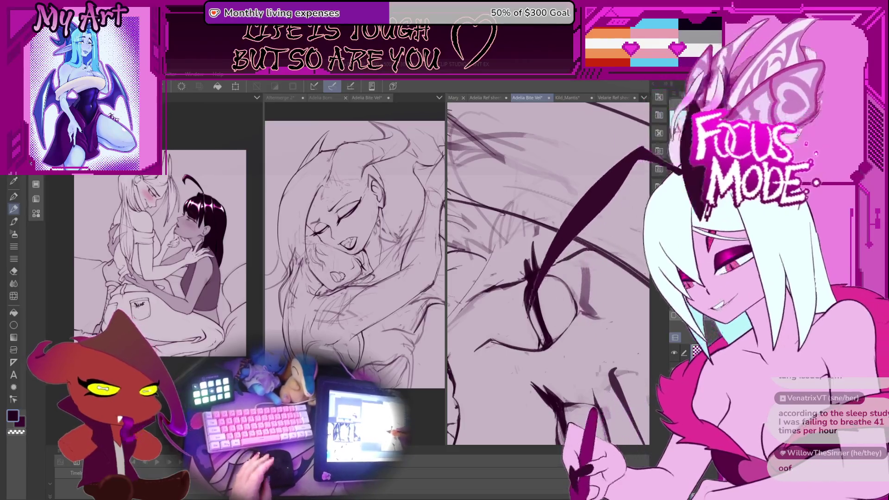
- Zoom in and out to review the hair spike, lashed closed eye and fanged mouth
{"action": "scroll", "coordinate": [508, 268], "scroll_direction": "down", "scroll_amount": 2}
{"action": "scroll", "coordinate": [508, 269], "scroll_direction": "up", "scroll_amount": 3}
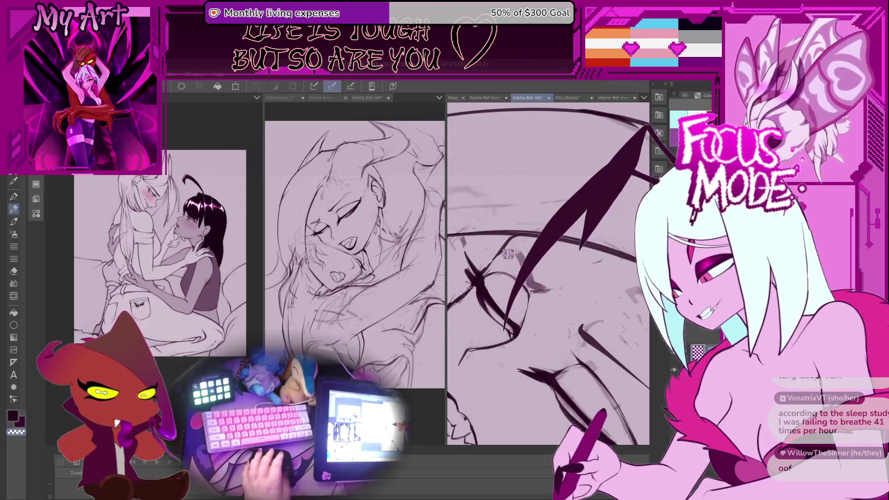
{"action": "scroll", "coordinate": [511, 260], "scroll_direction": "down", "scroll_amount": 3}
{"action": "scroll", "coordinate": [519, 251], "scroll_direction": "down", "scroll_amount": 1}
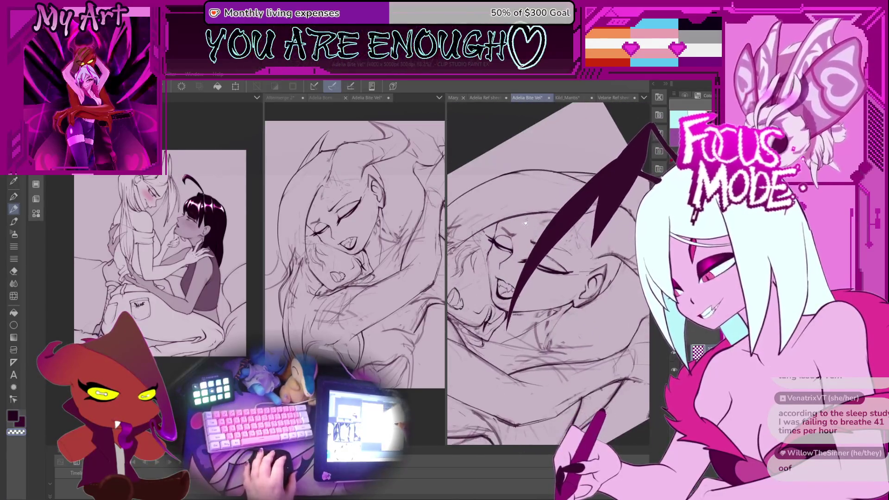
{"action": "scroll", "coordinate": [506, 323], "scroll_direction": "up", "scroll_amount": 2}
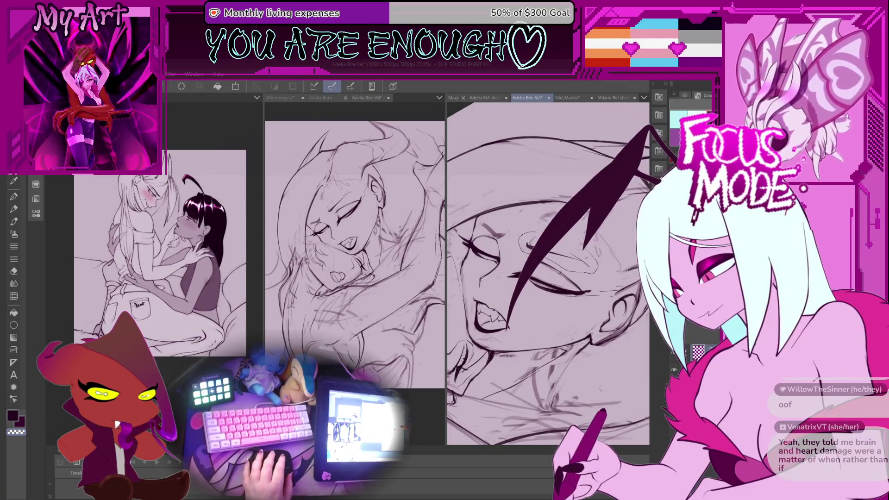
{"action": "scroll", "coordinate": [549, 273], "scroll_direction": "down", "scroll_amount": 1}
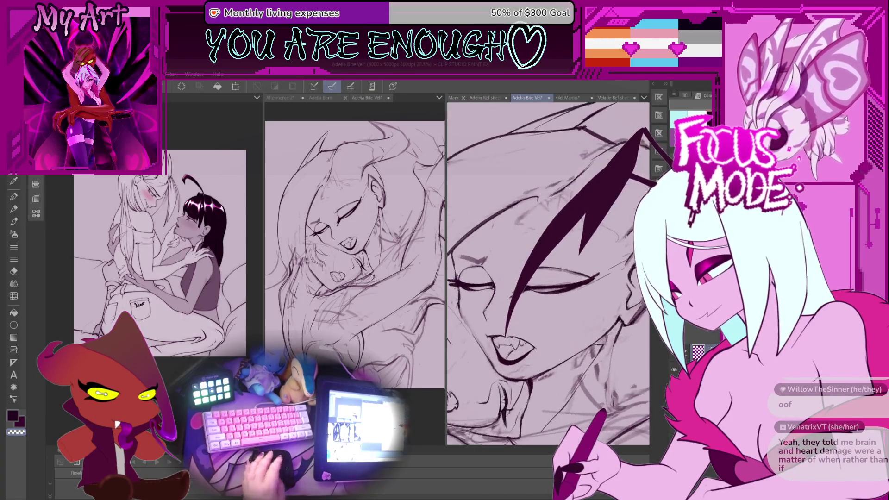
{"action": "scroll", "coordinate": [524, 243], "scroll_direction": "up", "scroll_amount": 2}
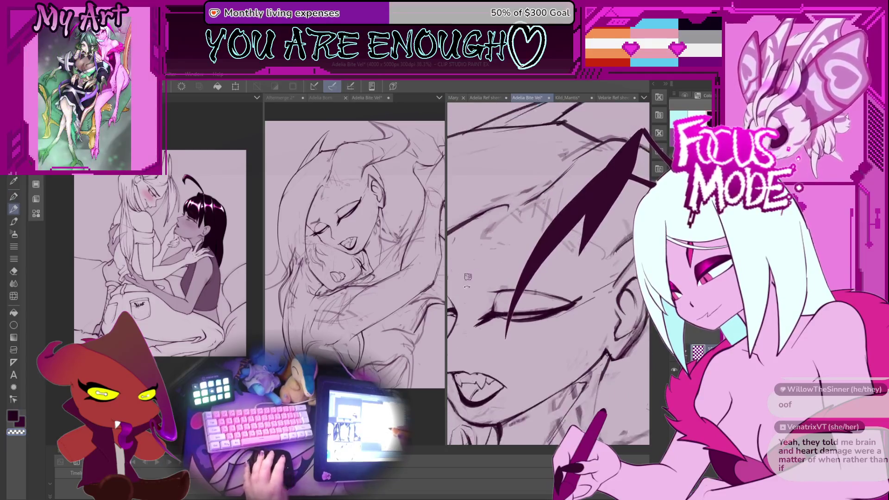
{"action": "scroll", "coordinate": [503, 276], "scroll_direction": "up", "scroll_amount": 2}
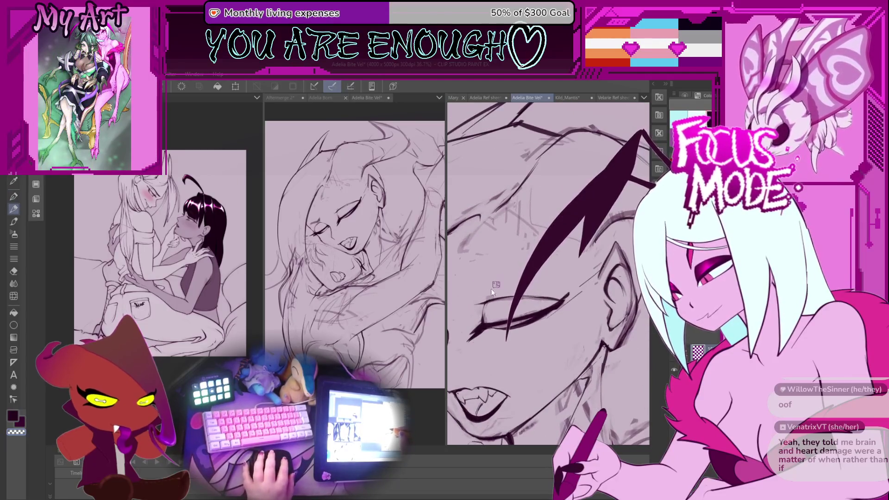
{"action": "scroll", "coordinate": [504, 278], "scroll_direction": "down", "scroll_amount": 1}
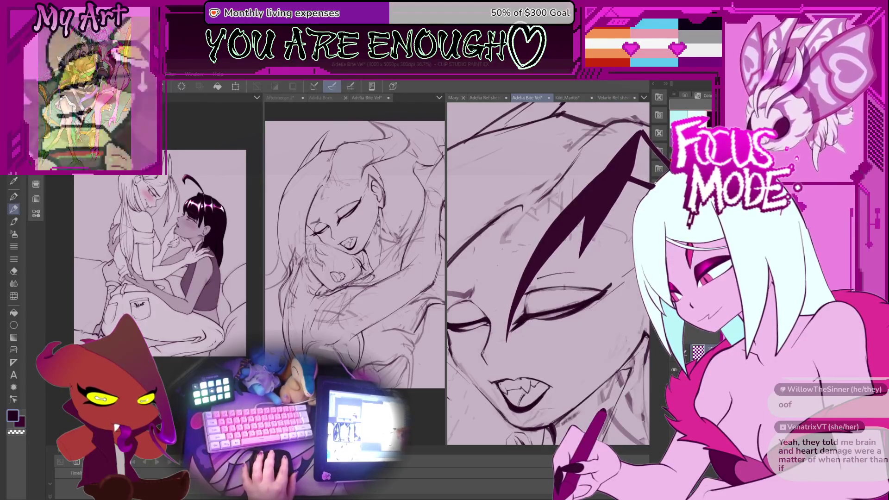
{"action": "scroll", "coordinate": [539, 294], "scroll_direction": "down", "scroll_amount": 2}
{"action": "scroll", "coordinate": [539, 293], "scroll_direction": "up", "scroll_amount": 3}
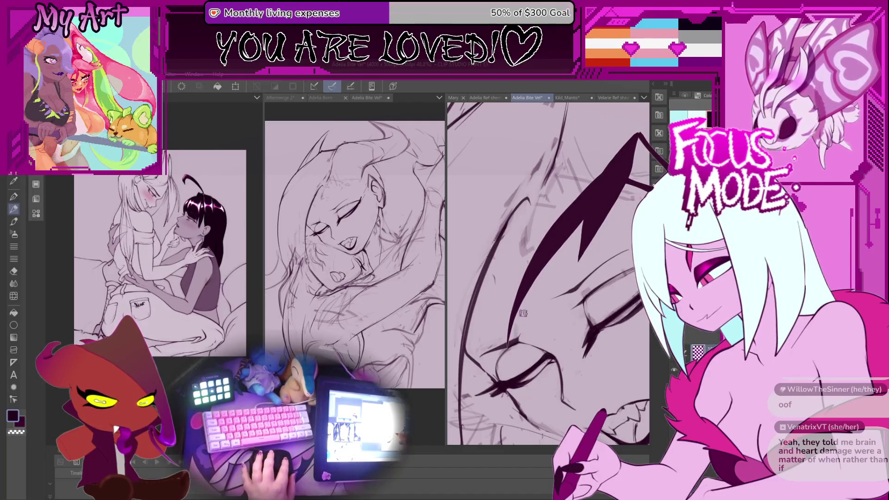
- Tilt the page, return to the Pen tool, and make the lavender sketch lines fainter
{"action": "scroll", "coordinate": [523, 314], "scroll_direction": "down", "scroll_amount": 3}
{"action": "mouse_move", "coordinate": [524, 314]}
{"action": "left_mouse_down"}
{"action": "mouse_move", "coordinate": [505, 301]}
{"action": "mouse_move", "coordinate": [531, 358]}
{"action": "mouse_move", "coordinate": [565, 328]}
{"action": "left_mouse_up"}
{"action": "scroll", "coordinate": [505, 302], "scroll_direction": "down", "scroll_amount": 5}
{"action": "scroll", "coordinate": [523, 343], "scroll_direction": "up", "scroll_amount": 4}
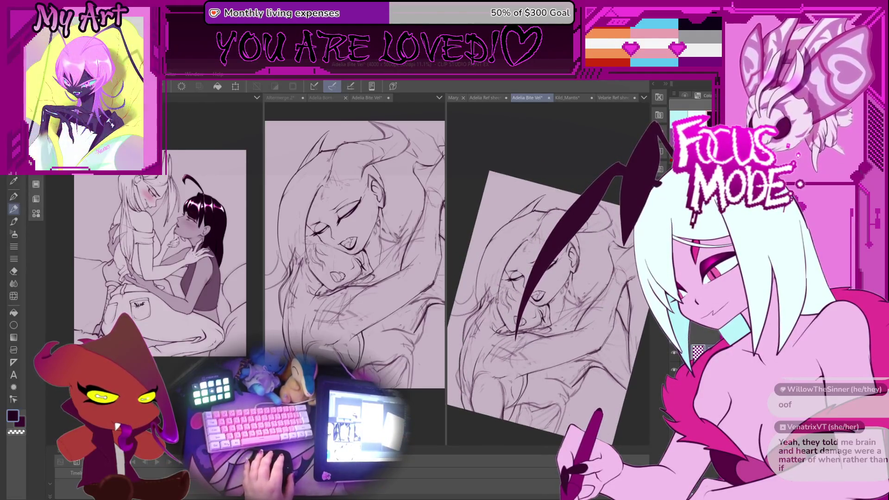
{"action": "key", "text": "p"}
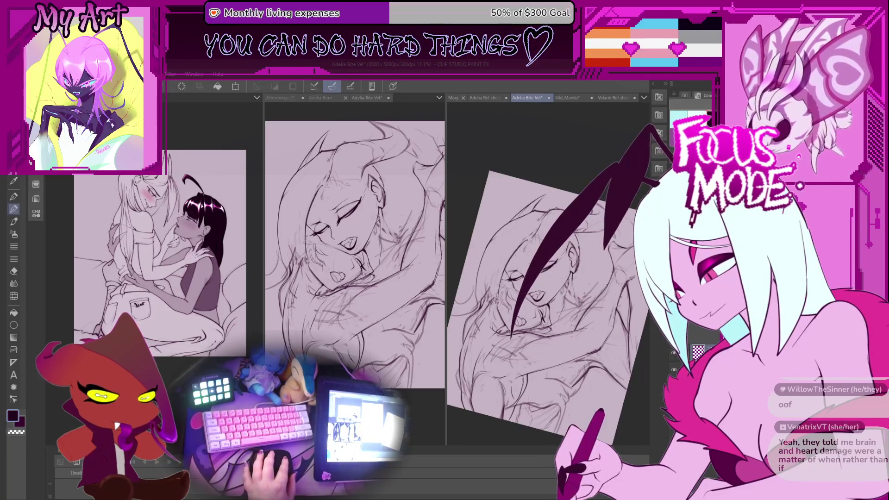
{"action": "key", "text": "ctrl+z"}
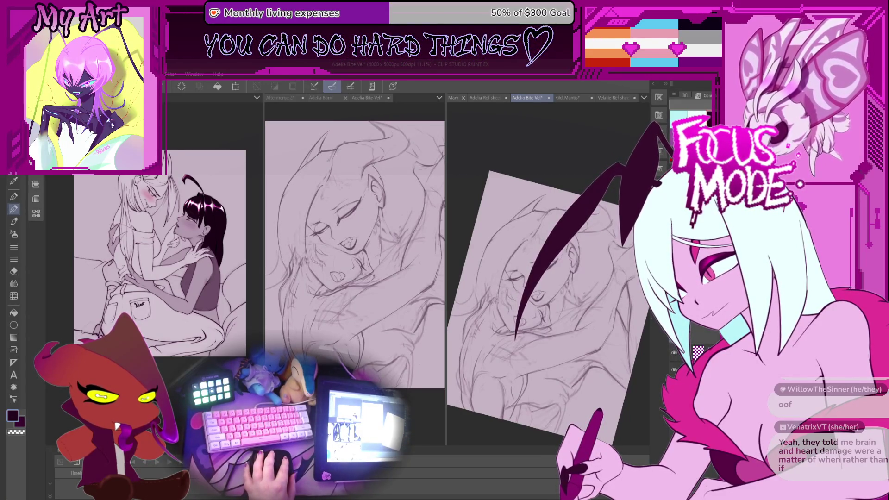
{"action": "mouse_move", "coordinate": [523, 315]}
{"action": "left_mouse_down"}
{"action": "mouse_move", "coordinate": [547, 288]}
{"action": "mouse_move", "coordinate": [538, 295]}
{"action": "left_mouse_up"}
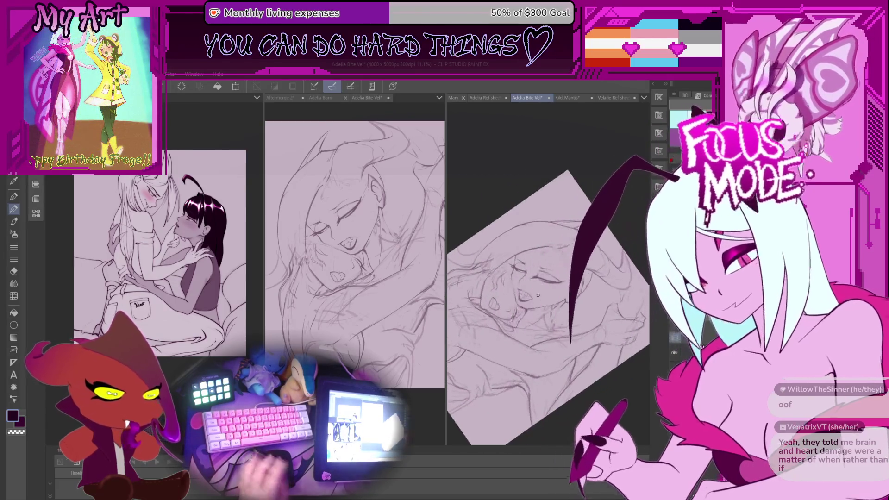
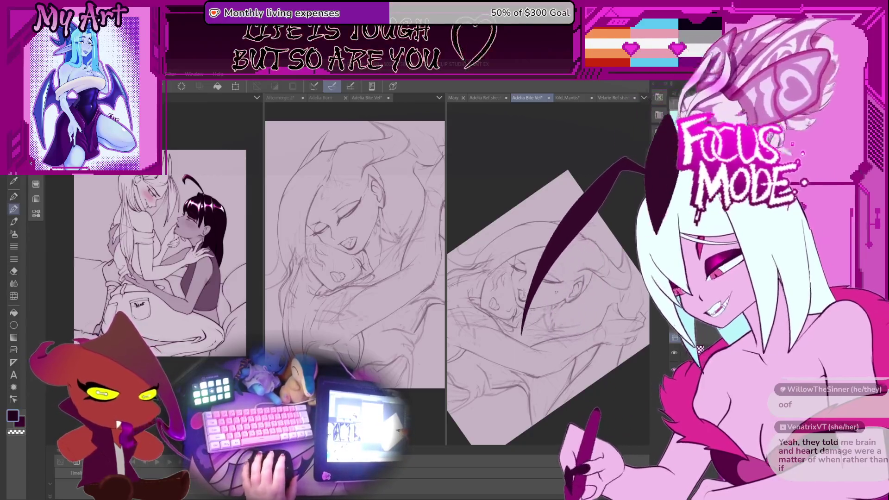
- Zoom in and pan the Adelia Bite canvas until the sleeping character's face fills the view
{"action": "scroll", "coordinate": [553, 320], "scroll_direction": "up", "scroll_amount": 2}
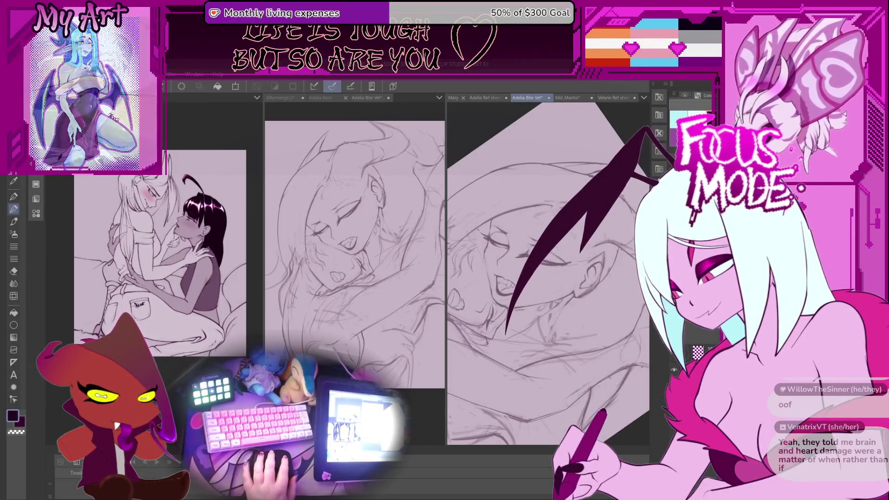
{"action": "mouse_move", "coordinate": [551, 318]}
{"action": "left_mouse_down"}
{"action": "mouse_move", "coordinate": [563, 317]}
{"action": "mouse_move", "coordinate": [547, 355]}
{"action": "mouse_move", "coordinate": [550, 349]}
{"action": "left_mouse_up"}
{"action": "left_click_drag", "start_coordinate": [545, 292], "coordinate": [577, 313]}
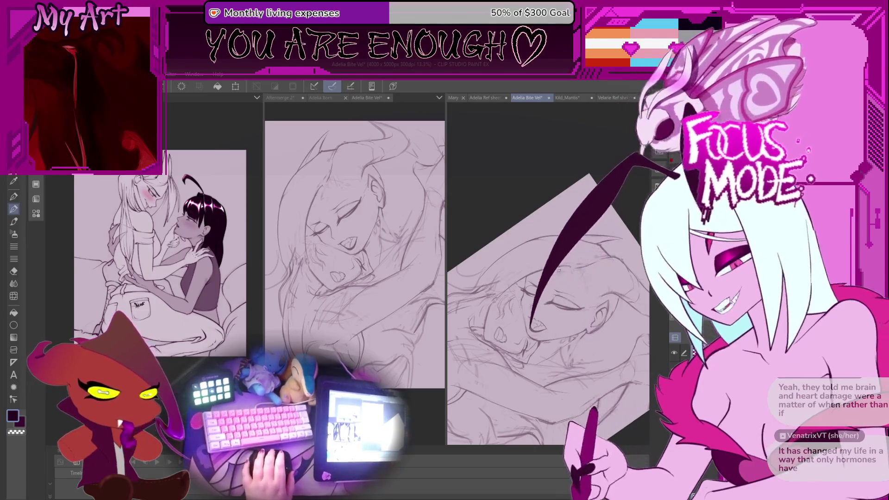
{"action": "scroll", "coordinate": [548, 273], "scroll_direction": "up", "scroll_amount": 3}
{"action": "scroll", "coordinate": [505, 289], "scroll_direction": "up", "scroll_amount": 2}
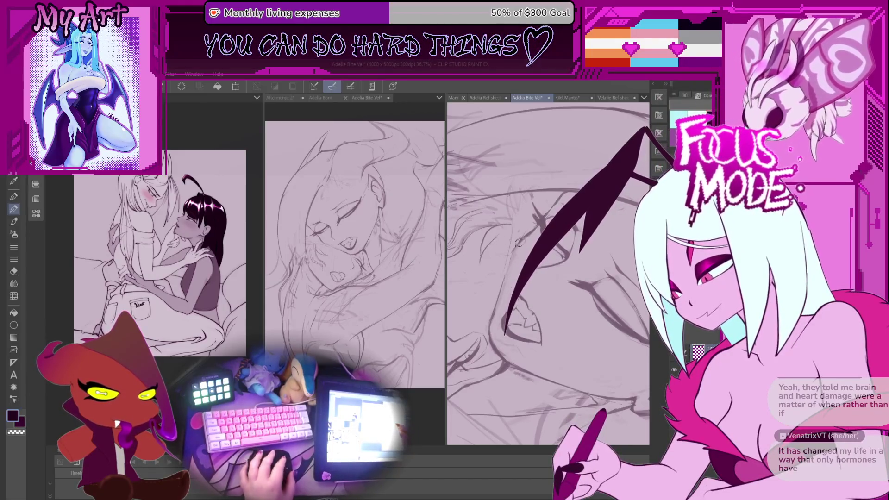
- Rotate the canvas view clockwise until the sleeping face sits upright, then zoom in on the mouth
{"action": "scroll", "coordinate": [519, 242], "scroll_direction": "down", "scroll_amount": 2}
{"action": "scroll", "coordinate": [468, 286], "scroll_direction": "up", "scroll_amount": 2}
{"action": "scroll", "coordinate": [491, 329], "scroll_direction": "down", "scroll_amount": 3}
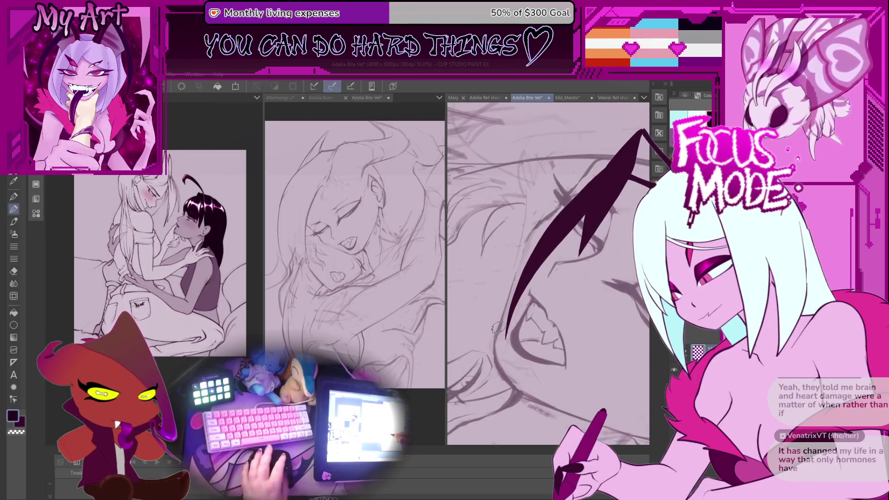
{"action": "scroll", "coordinate": [493, 325], "scroll_direction": "up", "scroll_amount": 1}
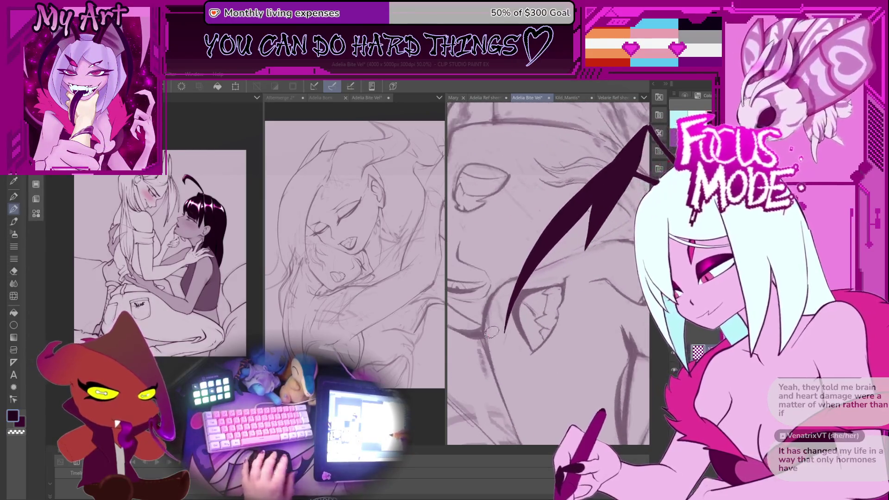
{"action": "left_click_drag", "start_coordinate": [494, 360], "coordinate": [489, 326]}
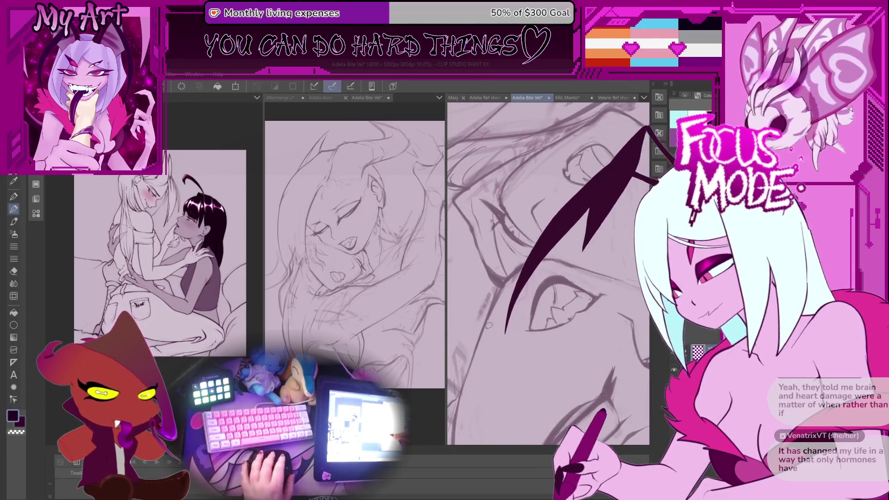
{"action": "scroll", "coordinate": [488, 326], "scroll_direction": "down", "scroll_amount": 3}
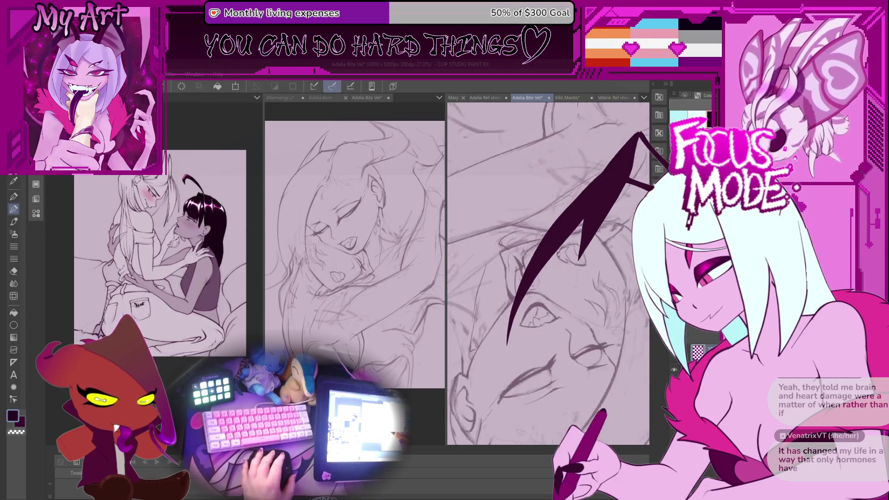
{"action": "scroll", "coordinate": [549, 274], "scroll_direction": "down", "scroll_amount": 1}
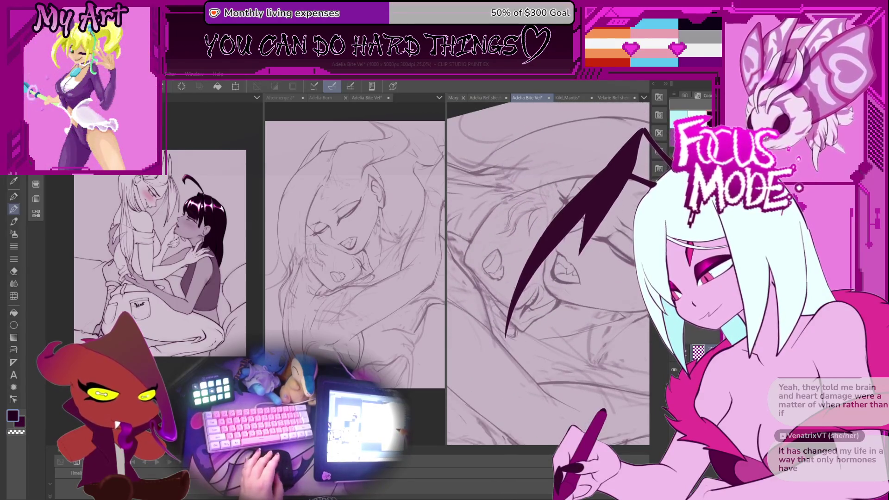
{"action": "left_click_drag", "start_coordinate": [588, 252], "coordinate": [570, 278]}
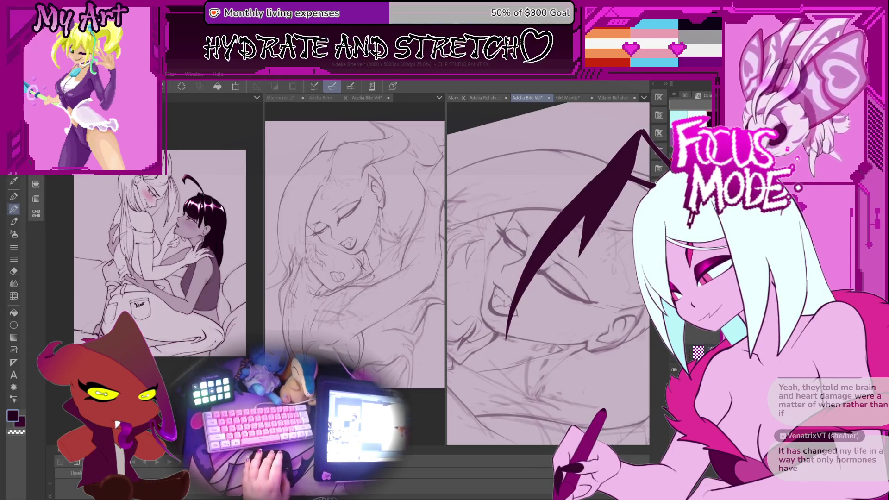
{"action": "scroll", "coordinate": [483, 300], "scroll_direction": "up", "scroll_amount": 2}
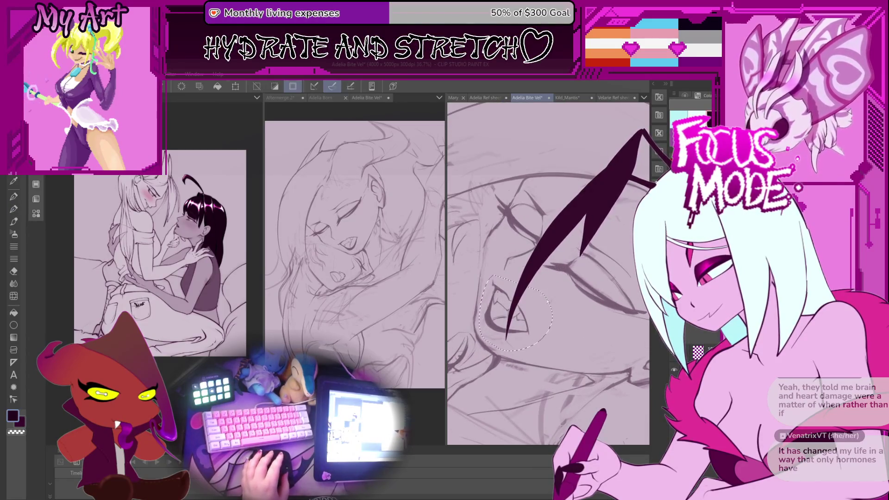
- Free-transform the selected mouth and fangs into a new tilted position and commit it
{"action": "key", "text": "ctrl+t"}
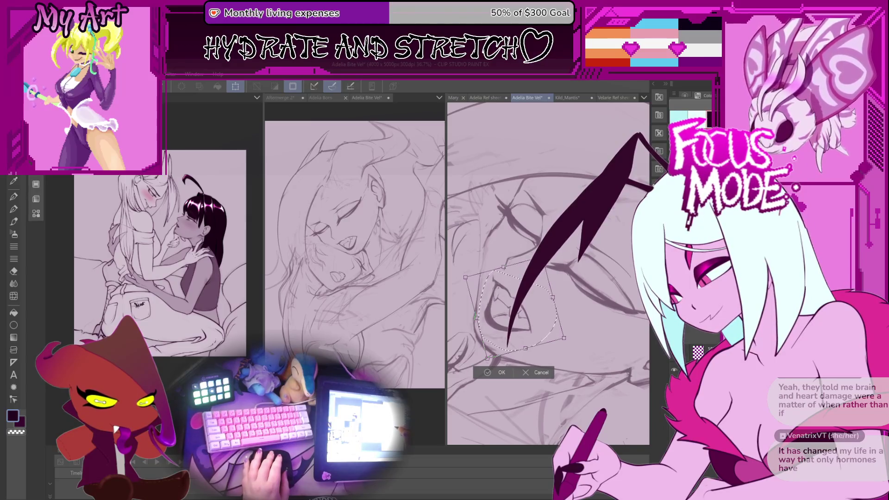
{"action": "left_click_drag", "start_coordinate": [541, 289], "coordinate": [548, 327]}
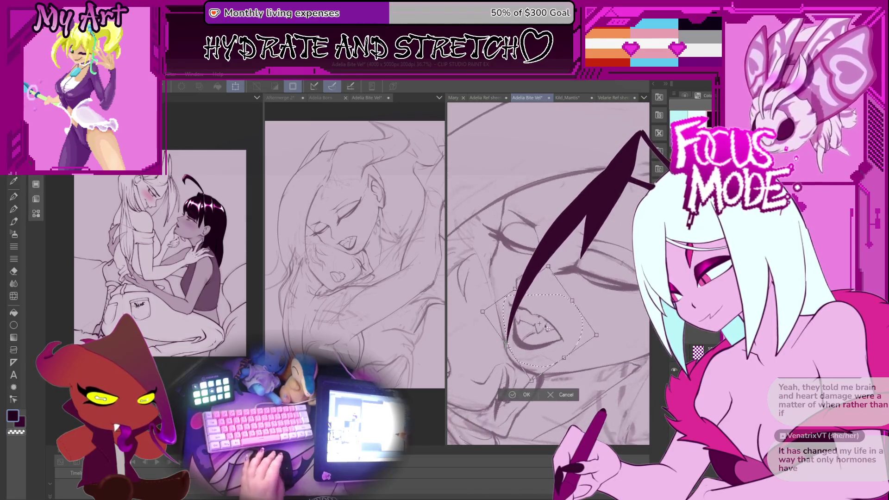
{"action": "left_click", "coordinate": [519, 396]}
{"action": "left_click_drag", "start_coordinate": [526, 305], "coordinate": [576, 324]}
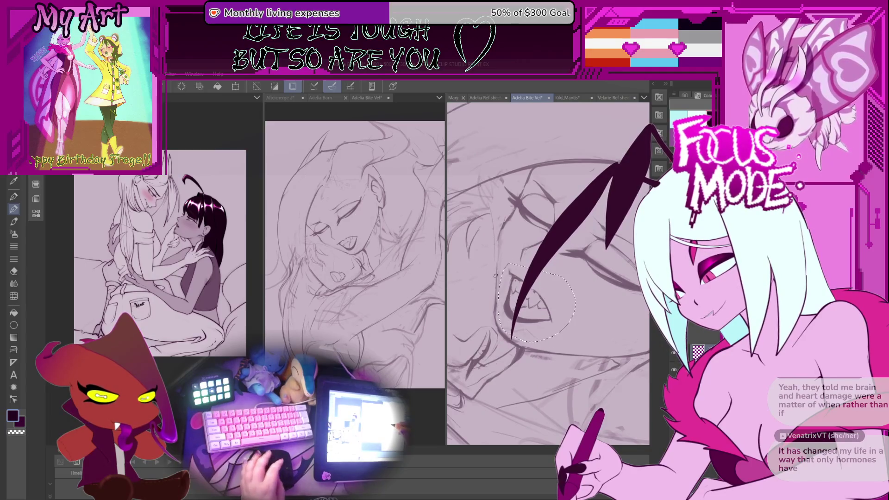
- Deselect the mouth, switch to the inking brush, and rotate and zoom the view around the eye
{"action": "left_click_drag", "start_coordinate": [495, 275], "coordinate": [500, 292]}
{"action": "key", "text": "ctrl+d"}
{"action": "key", "text": "b"}
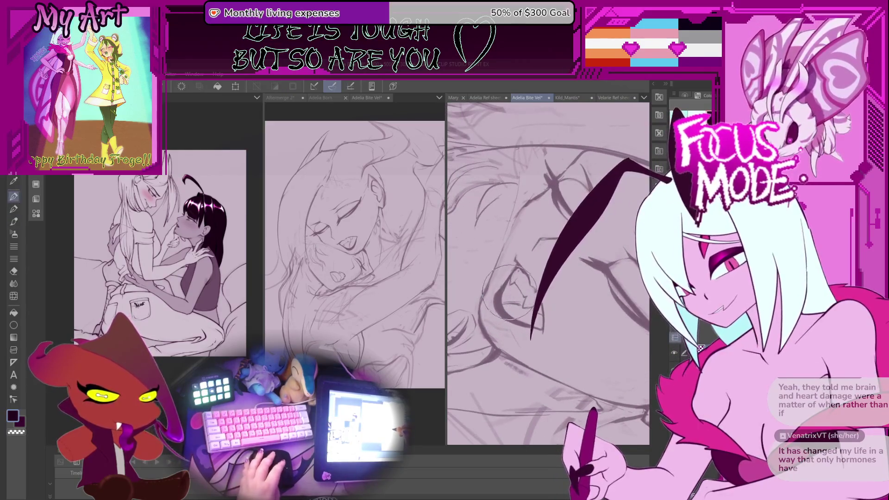
{"action": "key", "text": "minus"}
{"action": "key", "text": "p"}
{"action": "key", "text": "minus"}
{"action": "key", "text": "plus"}
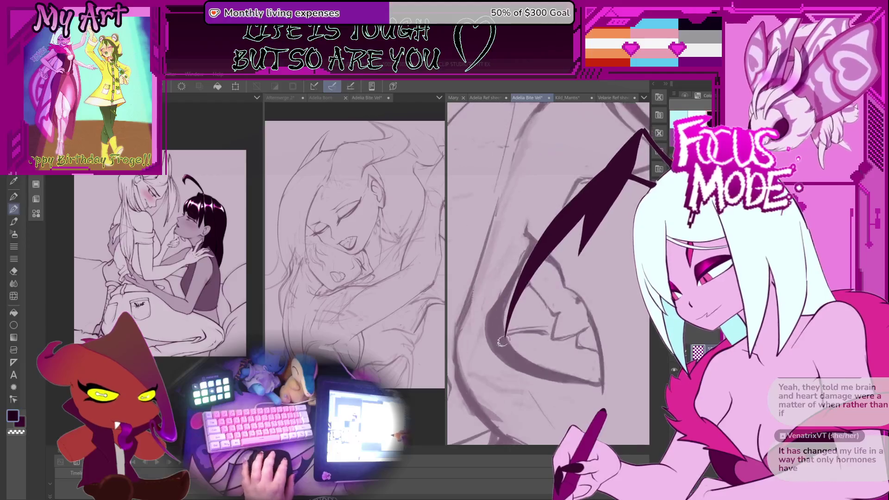
{"action": "key", "text": "minus"}
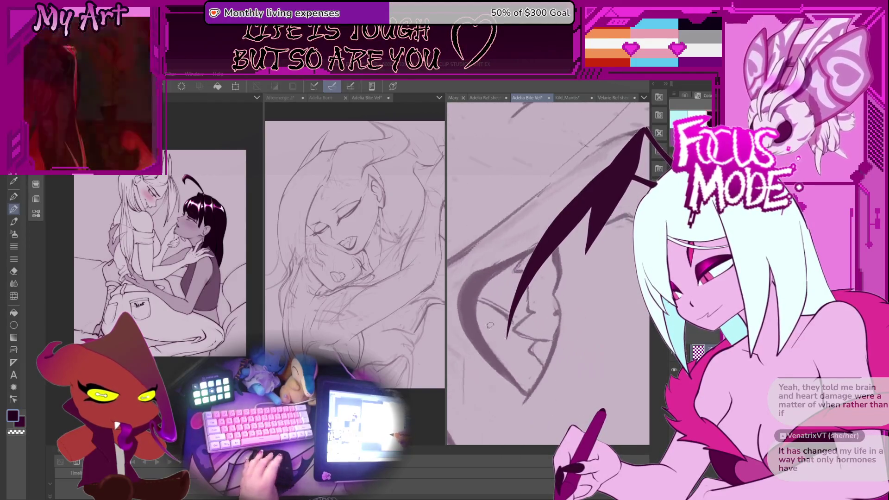
{"action": "key", "text": "minus"}
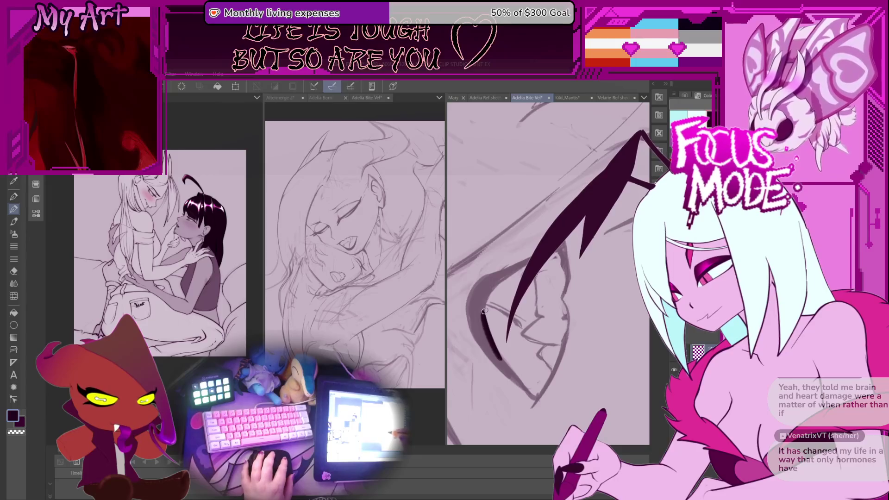
- Ink the lash and lower-eye lines, undoing strokes that miss the sketch
{"action": "left_click_drag", "start_coordinate": [492, 290], "coordinate": [497, 359]}
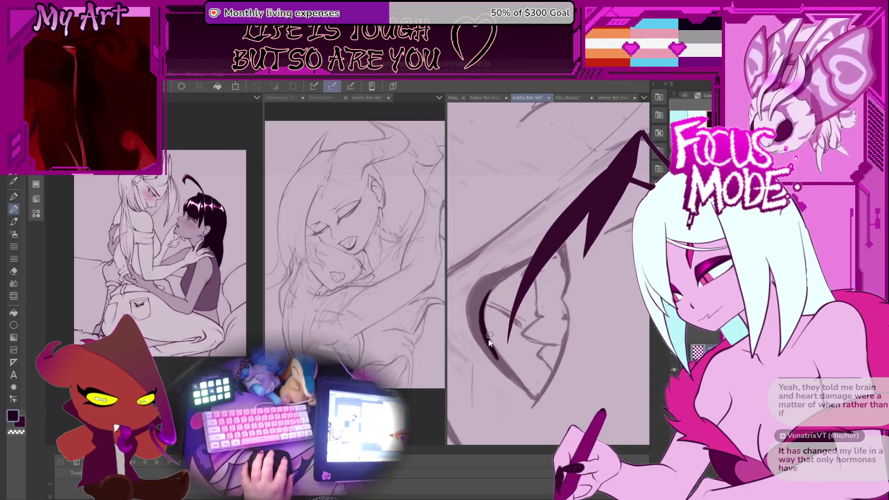
{"action": "key", "text": "ctrl+z"}
{"action": "key", "text": "plus"}
{"action": "key", "text": "plus"}
{"action": "key", "text": "plus"}
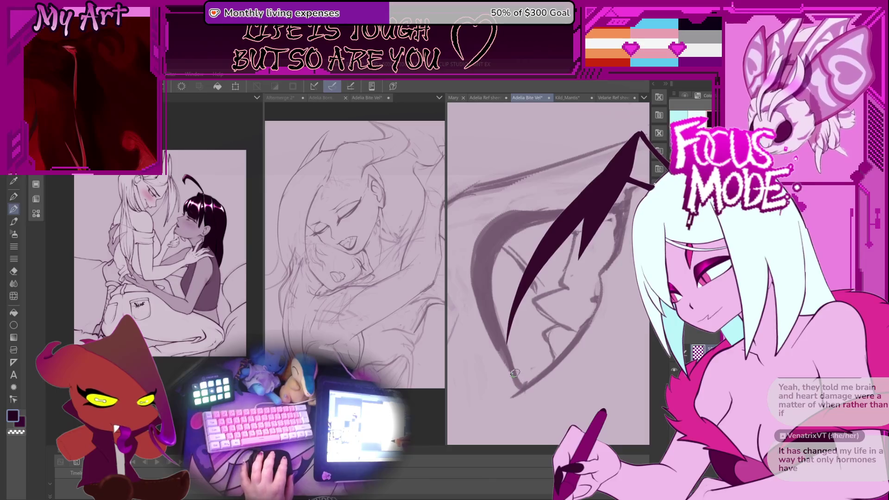
{"action": "mouse_move", "coordinate": [515, 383]}
{"action": "left_mouse_down"}
{"action": "mouse_move", "coordinate": [546, 375]}
{"action": "mouse_move", "coordinate": [573, 340]}
{"action": "mouse_move", "coordinate": [567, 347]}
{"action": "left_mouse_up"}
{"action": "key", "text": "plus"}
{"action": "key", "text": "plus"}
{"action": "key", "text": "ctrl+z"}
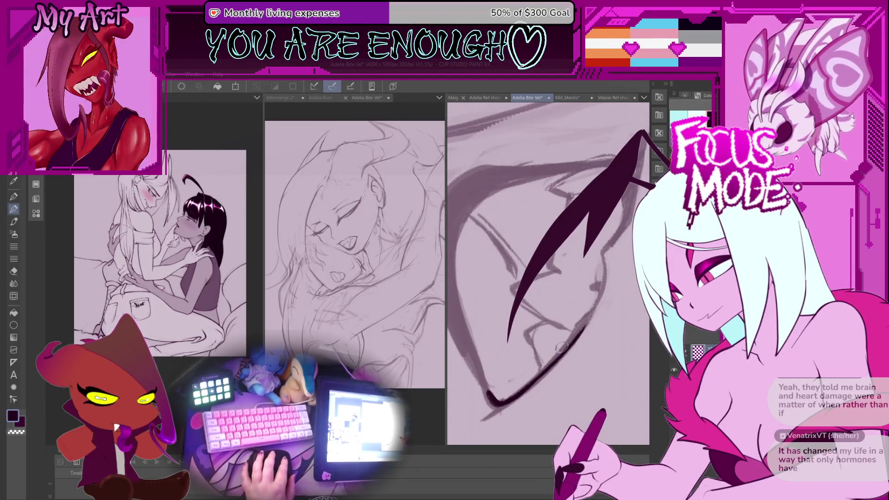
{"action": "key", "text": "plus"}
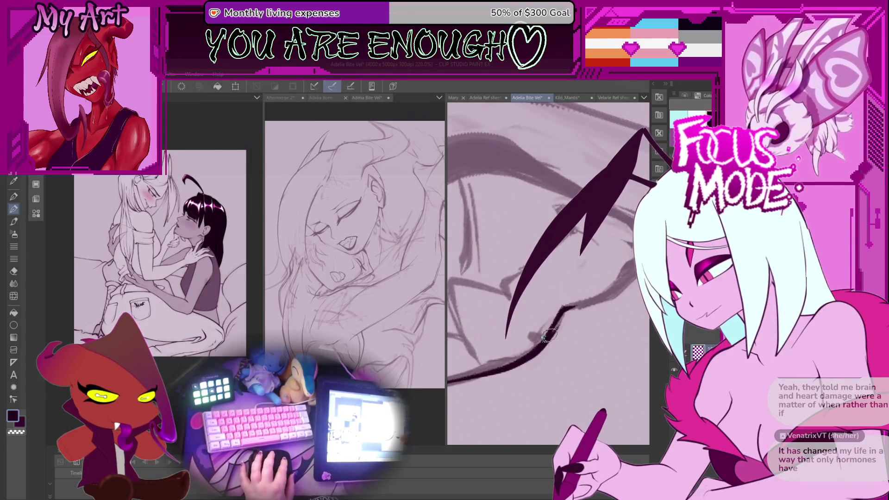
- Rotate the view to a steeper inking angle and add a short ink stroke near the eye
{"action": "mouse_move", "coordinate": [571, 308]}
{"action": "left_mouse_down"}
{"action": "mouse_move", "coordinate": [558, 345]}
{"action": "mouse_move", "coordinate": [601, 273]}
{"action": "left_mouse_up"}
{"action": "left_click_drag", "start_coordinate": [605, 236], "coordinate": [570, 273]}
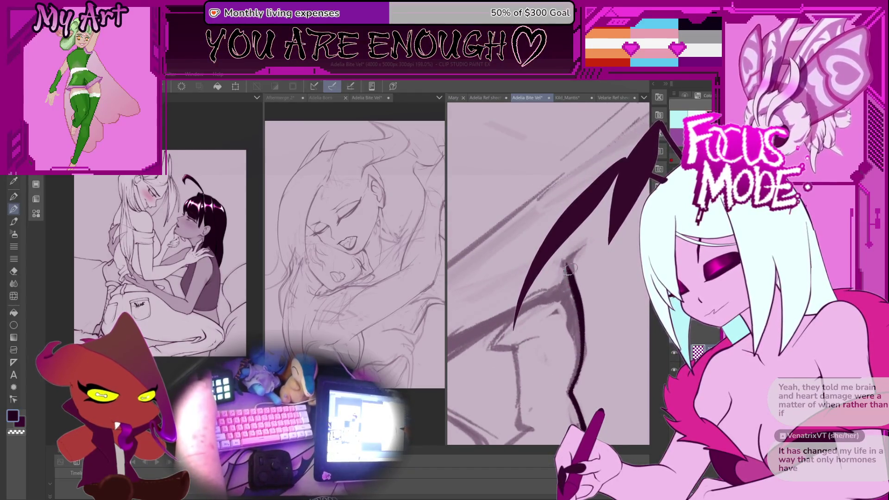
{"action": "mouse_move", "coordinate": [600, 339]}
{"action": "left_mouse_down"}
{"action": "mouse_move", "coordinate": [571, 322]}
{"action": "mouse_move", "coordinate": [573, 290]}
{"action": "left_mouse_up"}
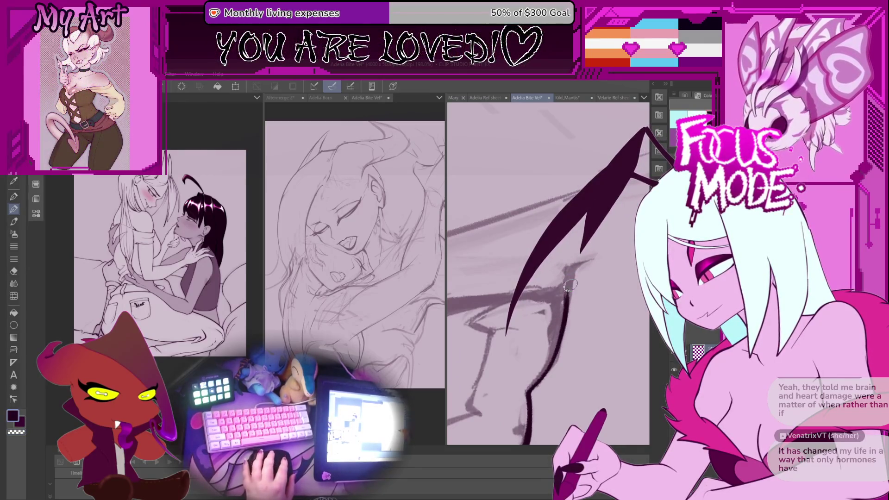
{"action": "left_click_drag", "start_coordinate": [572, 259], "coordinate": [566, 279]}
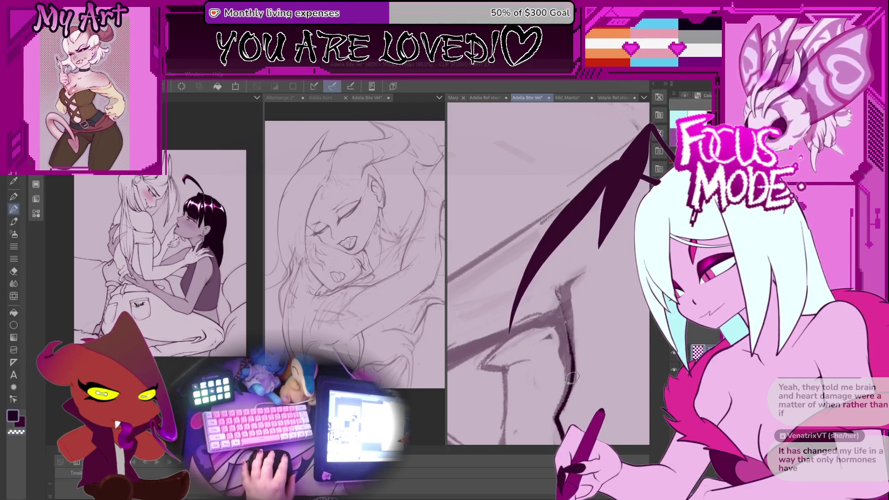
{"action": "left_click_drag", "start_coordinate": [562, 289], "coordinate": [523, 347]}
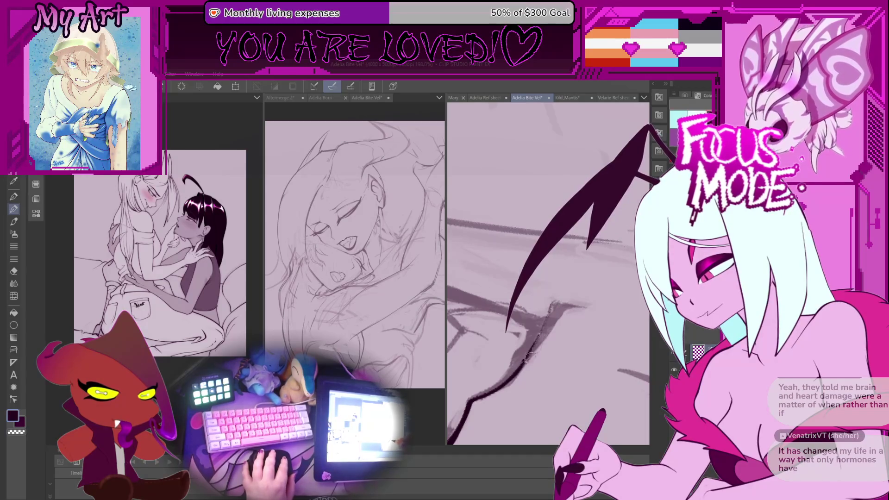
{"action": "mouse_move", "coordinate": [554, 302]}
{"action": "left_mouse_down"}
{"action": "mouse_move", "coordinate": [573, 290]}
{"action": "mouse_move", "coordinate": [517, 303]}
{"action": "left_mouse_up"}
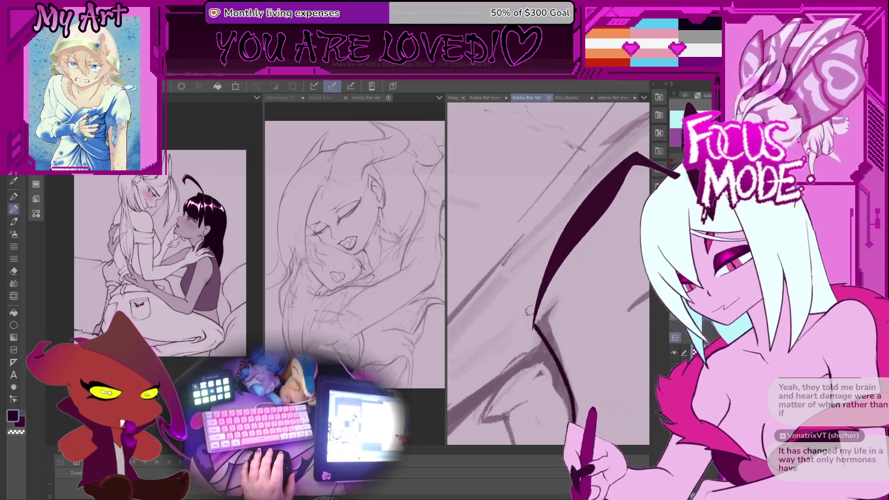
{"action": "left_click_drag", "start_coordinate": [535, 327], "coordinate": [538, 320]}
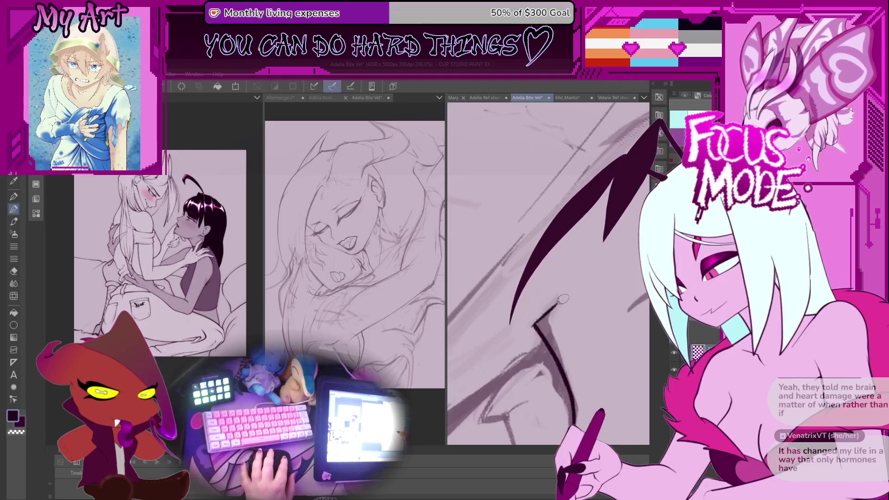
- Rotate the canvas about 90 degrees and extend the dark eye contour stroke up and to the right
{"action": "scroll", "coordinate": [538, 322], "scroll_direction": "up", "scroll_amount": 1}
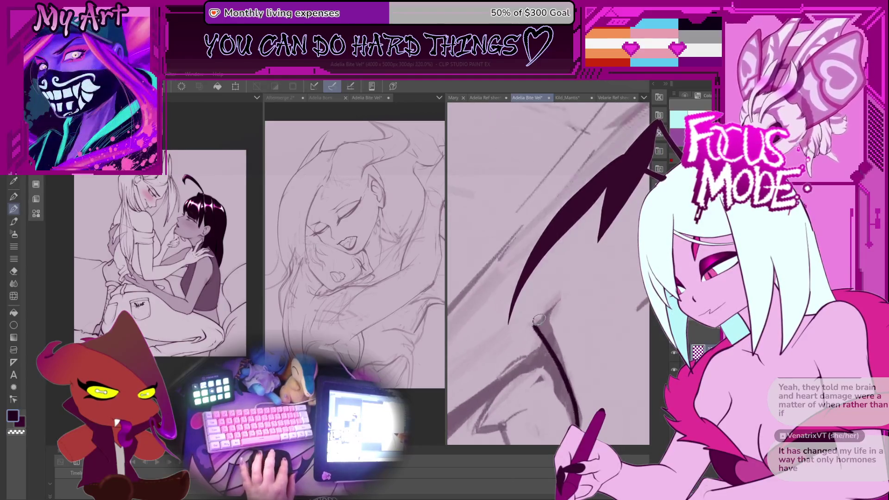
{"action": "scroll", "coordinate": [576, 287], "scroll_direction": "down", "scroll_amount": 5}
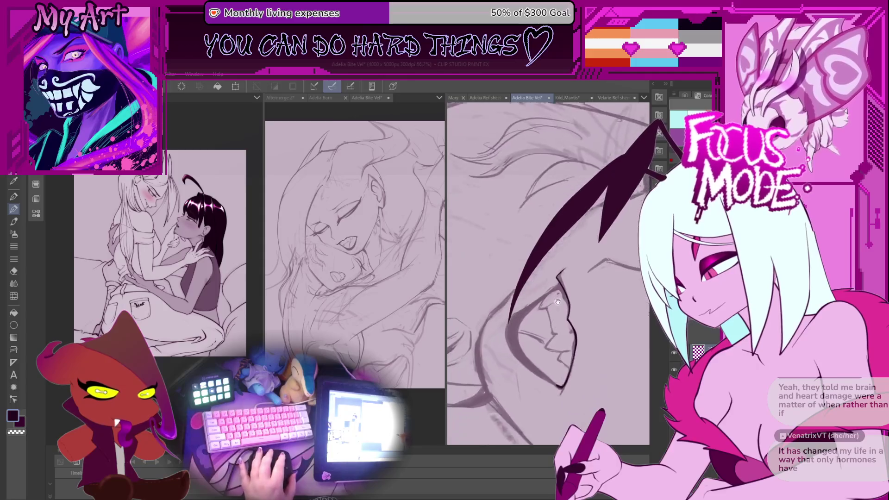
{"action": "scroll", "coordinate": [555, 300], "scroll_direction": "up", "scroll_amount": 3}
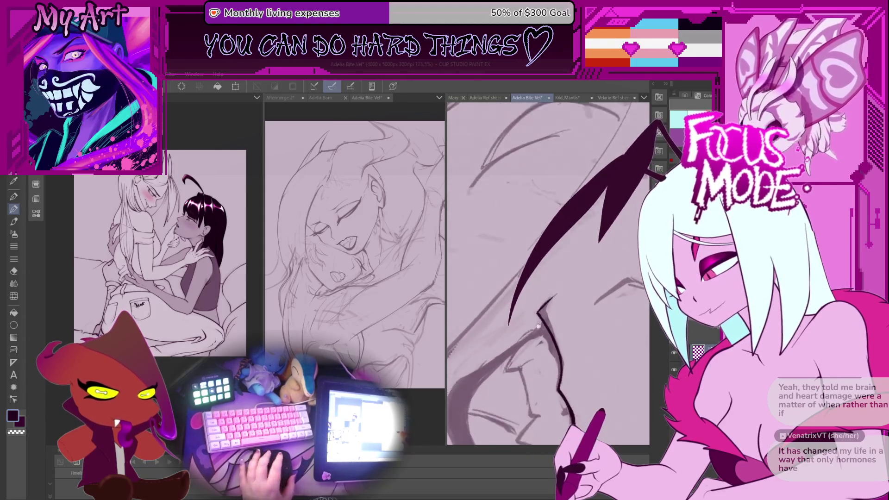
{"action": "scroll", "coordinate": [556, 315], "scroll_direction": "up", "scroll_amount": 5}
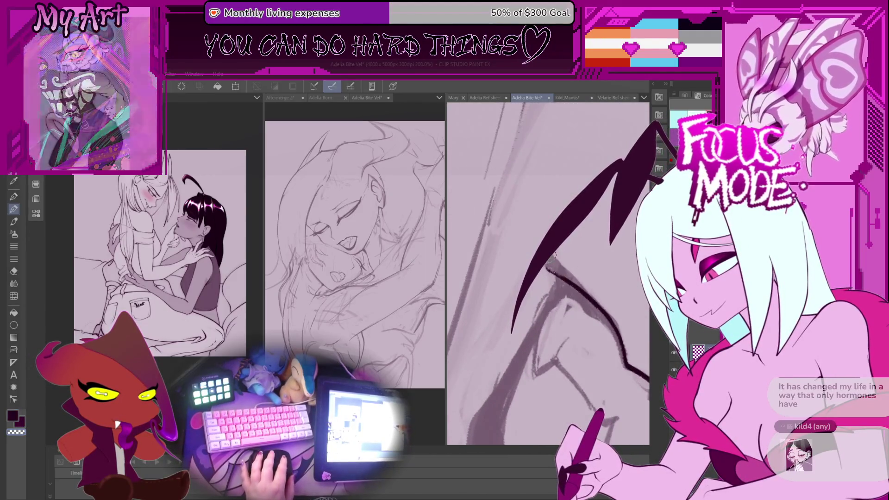
{"action": "left_click_drag", "start_coordinate": [548, 262], "coordinate": [550, 303]}
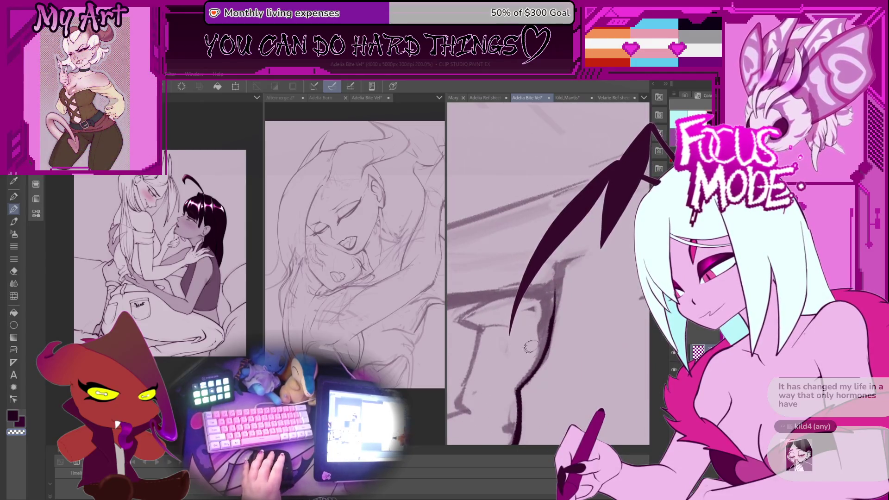
{"action": "left_click_drag", "start_coordinate": [530, 346], "coordinate": [540, 347]}
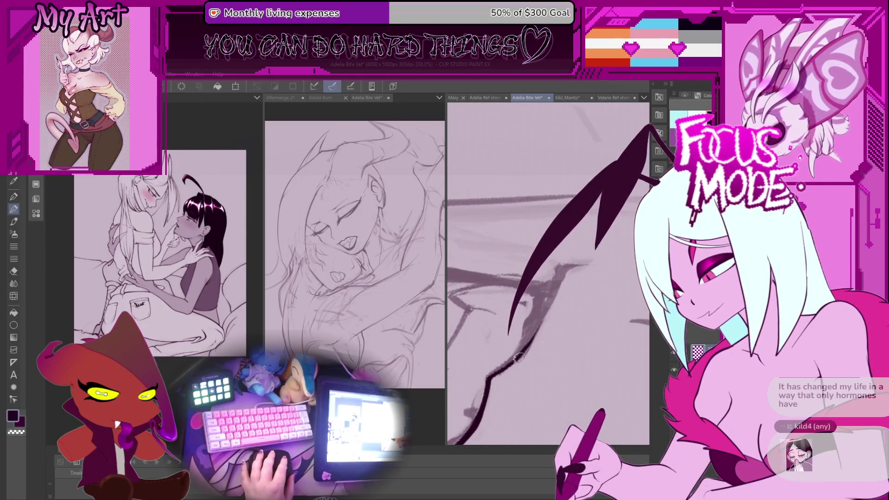
{"action": "left_click_drag", "start_coordinate": [522, 350], "coordinate": [543, 320]}
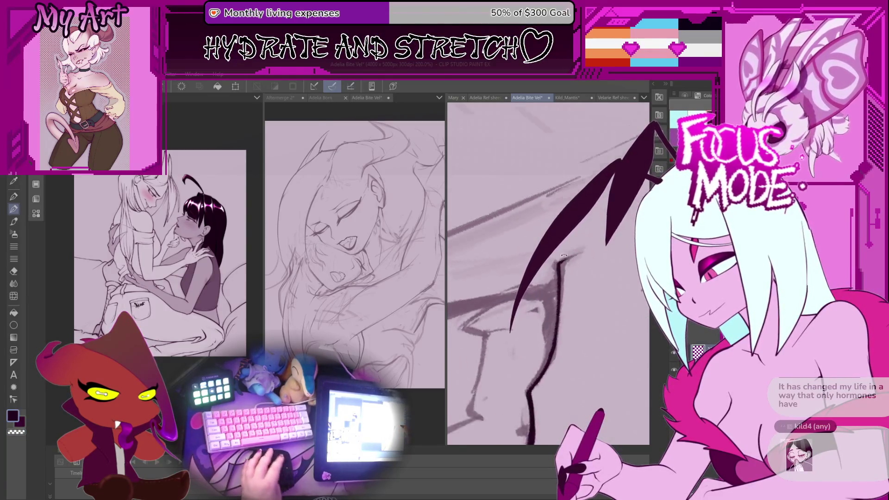
{"action": "scroll", "coordinate": [562, 267], "scroll_direction": "up", "scroll_amount": 2}
{"action": "scroll", "coordinate": [584, 248], "scroll_direction": "down", "scroll_amount": 5}
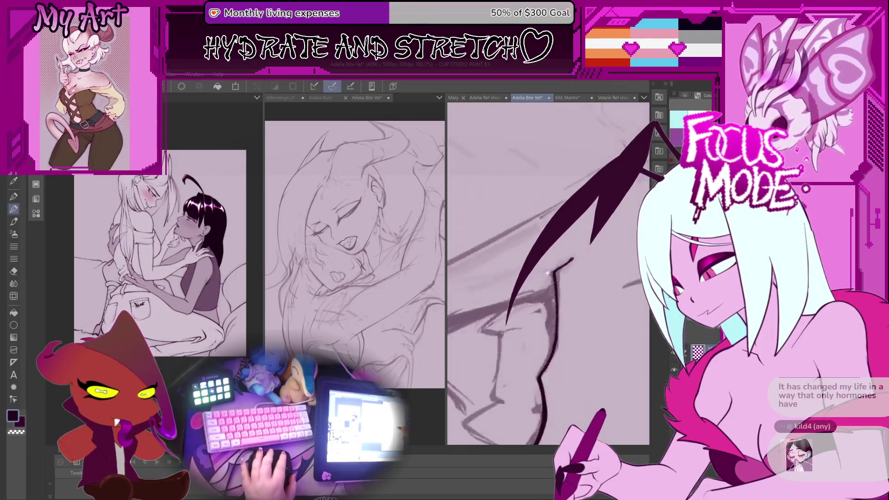
{"action": "scroll", "coordinate": [554, 273], "scroll_direction": "up", "scroll_amount": 3}
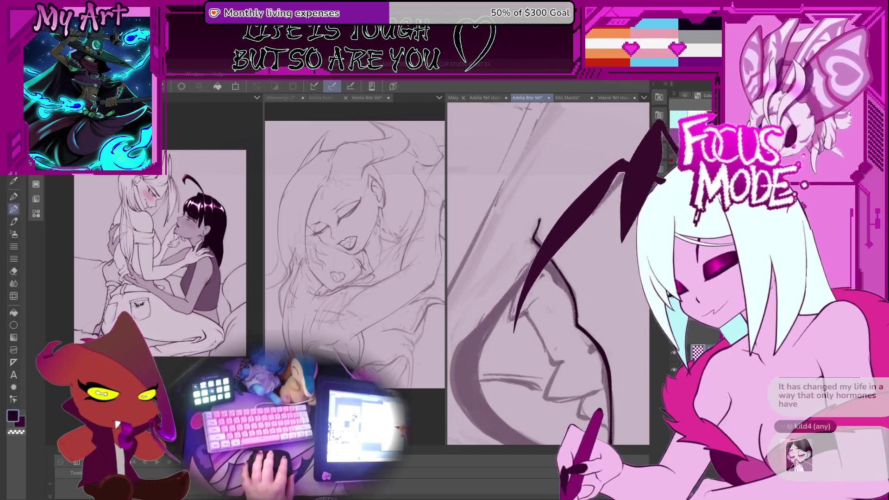
{"action": "scroll", "coordinate": [518, 305], "scroll_direction": "down", "scroll_amount": 1}
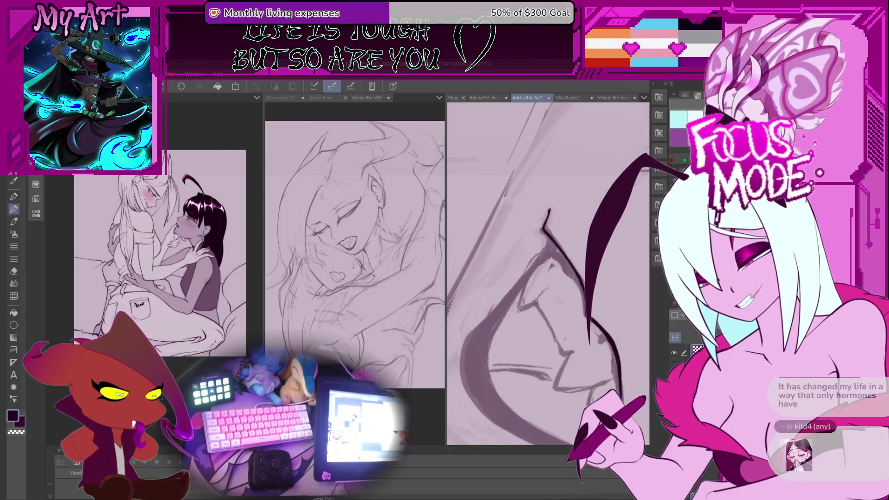
{"action": "scroll", "coordinate": [515, 311], "scroll_direction": "down", "scroll_amount": 3}
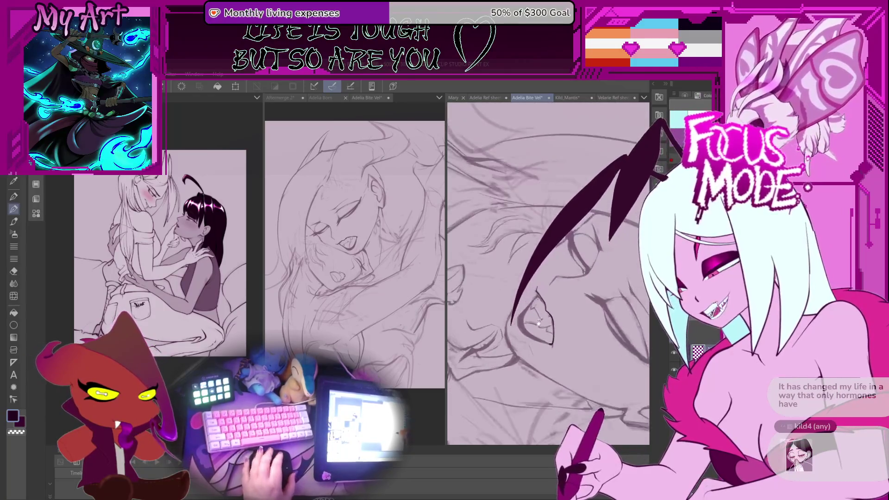
{"action": "scroll", "coordinate": [540, 307], "scroll_direction": "up", "scroll_amount": 3}
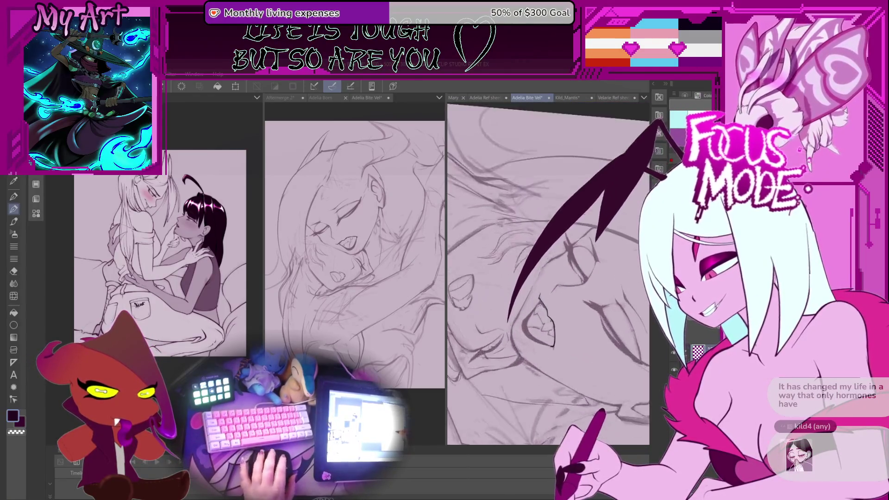
{"action": "scroll", "coordinate": [539, 307], "scroll_direction": "up", "scroll_amount": 3}
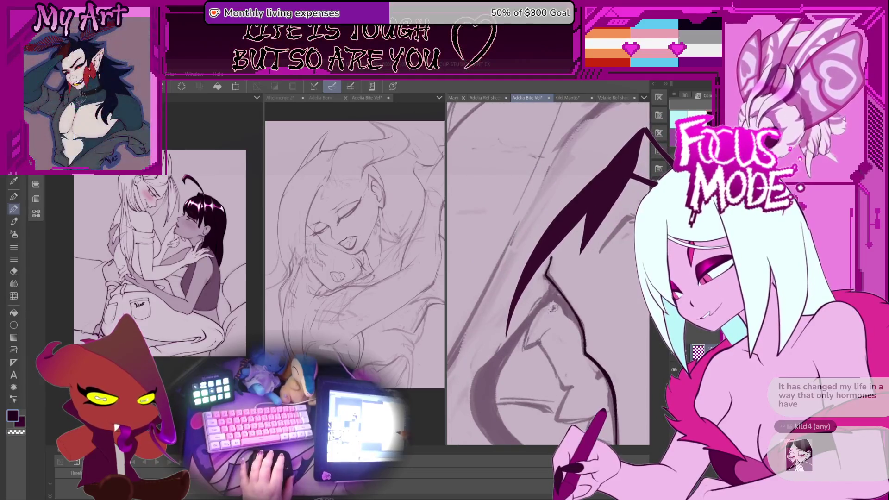
- Thicken the left end of the lower eyelid line and darken the lash line along its curve
{"action": "left_click_drag", "start_coordinate": [536, 325], "coordinate": [536, 306]}
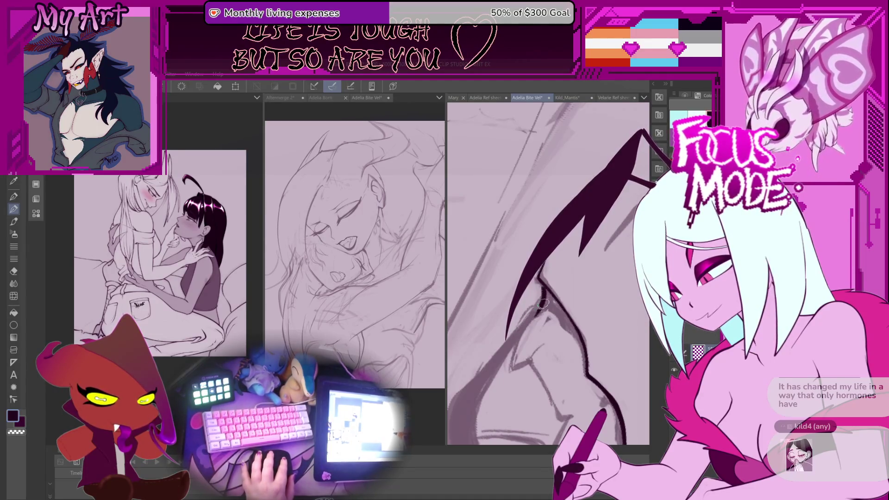
{"action": "mouse_move", "coordinate": [545, 291]}
{"action": "left_mouse_down"}
{"action": "mouse_move", "coordinate": [555, 319]}
{"action": "mouse_move", "coordinate": [553, 287]}
{"action": "mouse_move", "coordinate": [533, 315]}
{"action": "mouse_move", "coordinate": [606, 252]}
{"action": "left_mouse_up"}
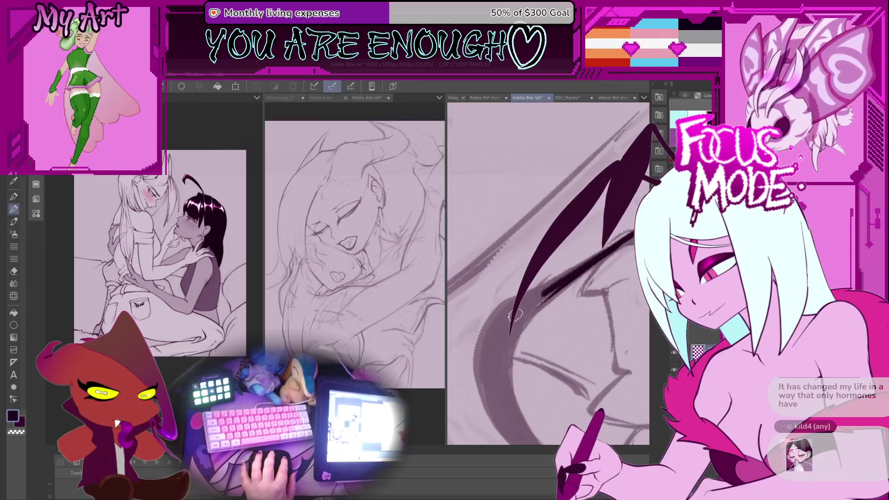
{"action": "mouse_move", "coordinate": [644, 135]}
{"action": "left_mouse_down"}
{"action": "mouse_move", "coordinate": [510, 335]}
{"action": "mouse_move", "coordinate": [498, 382]}
{"action": "mouse_move", "coordinate": [485, 360]}
{"action": "mouse_move", "coordinate": [467, 413]}
{"action": "left_mouse_up"}
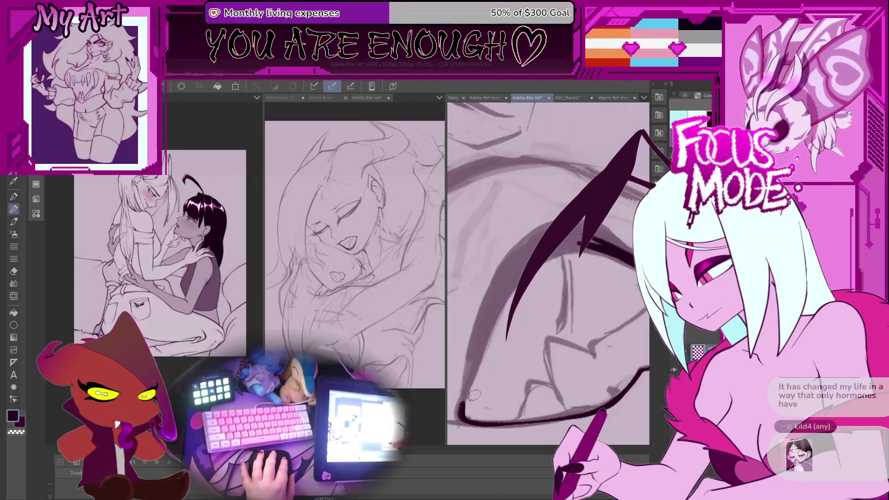
{"action": "left_click_drag", "start_coordinate": [465, 395], "coordinate": [459, 418]}
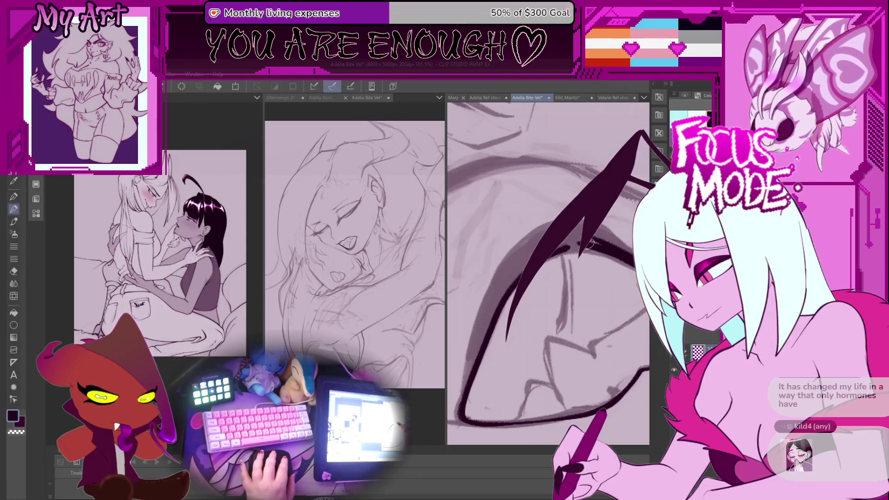
{"action": "scroll", "coordinate": [591, 245], "scroll_direction": "up", "scroll_amount": 3}
{"action": "left_click_drag", "start_coordinate": [538, 277], "coordinate": [501, 337]}
- Rotate the canvas counter-clockwise around the eye and add more dark eyelid strokes
{"action": "left_click_drag", "start_coordinate": [584, 257], "coordinate": [486, 326]}
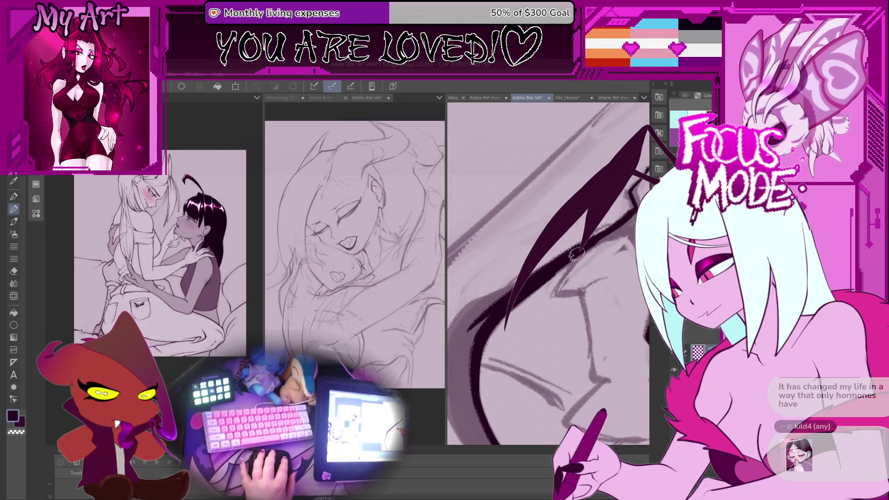
{"action": "mouse_move", "coordinate": [515, 301]}
{"action": "left_mouse_down"}
{"action": "mouse_move", "coordinate": [552, 262]}
{"action": "mouse_move", "coordinate": [519, 292]}
{"action": "mouse_move", "coordinate": [532, 312]}
{"action": "left_mouse_up"}
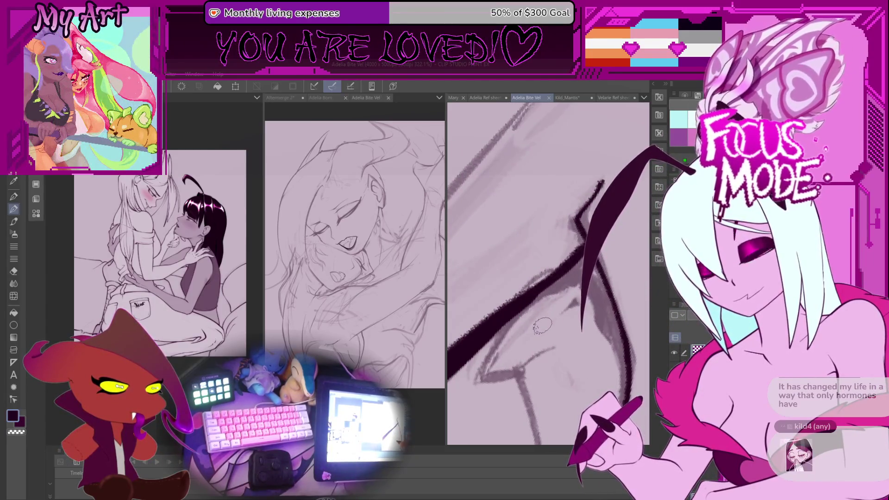
{"action": "left_click_drag", "start_coordinate": [602, 183], "coordinate": [586, 331]}
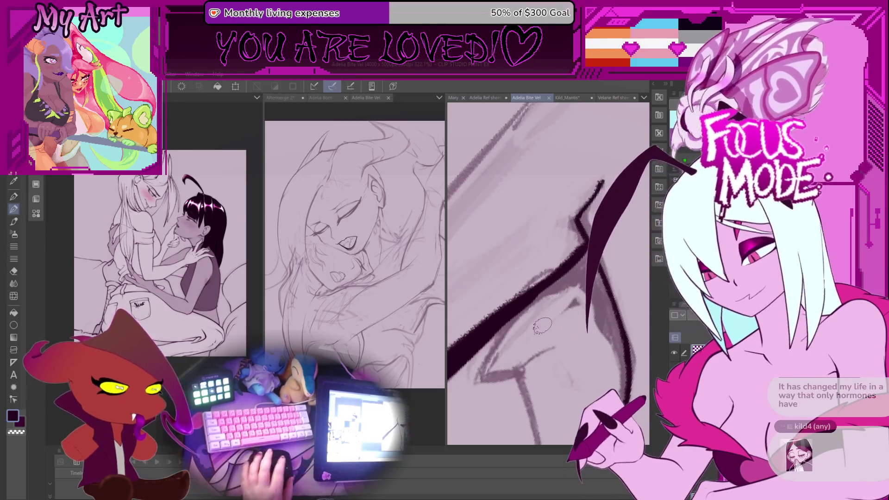
{"action": "left_click_drag", "start_coordinate": [542, 287], "coordinate": [598, 275]}
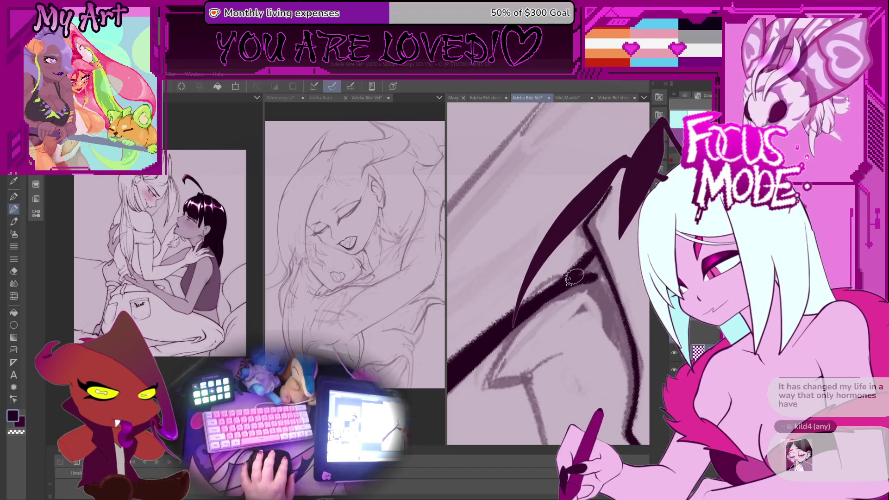
{"action": "left_click_drag", "start_coordinate": [597, 278], "coordinate": [575, 283]}
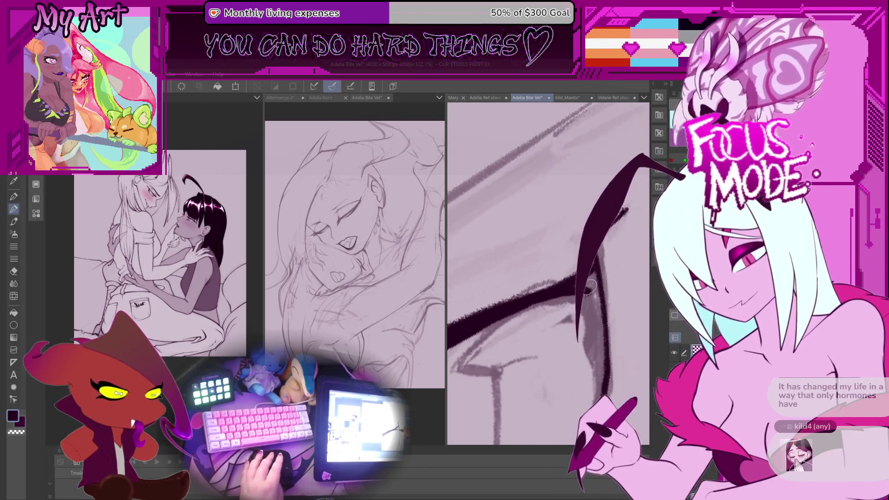
{"action": "left_click_drag", "start_coordinate": [640, 148], "coordinate": [519, 324]}
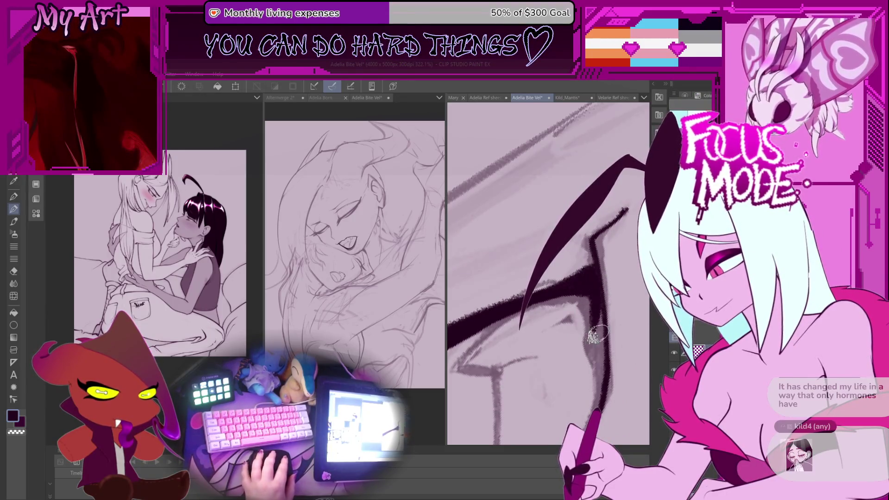
{"action": "left_click_drag", "start_coordinate": [586, 283], "coordinate": [535, 352]}
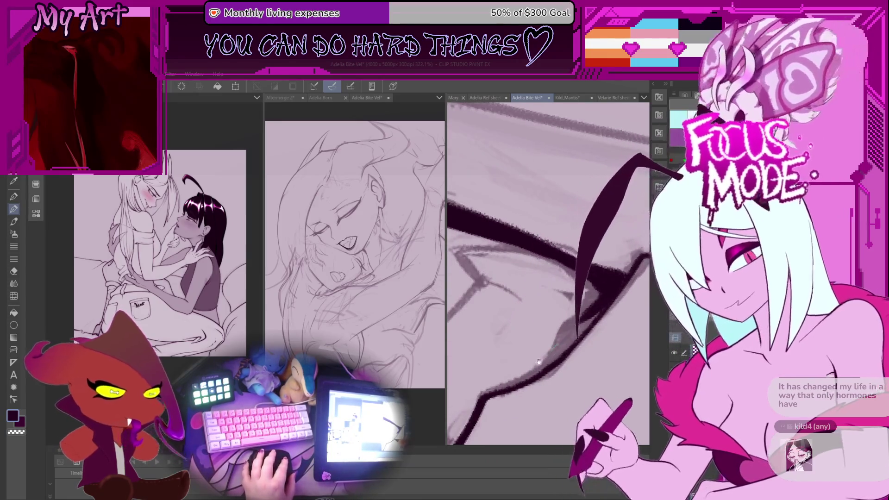
{"action": "left_click_drag", "start_coordinate": [657, 132], "coordinate": [515, 325]}
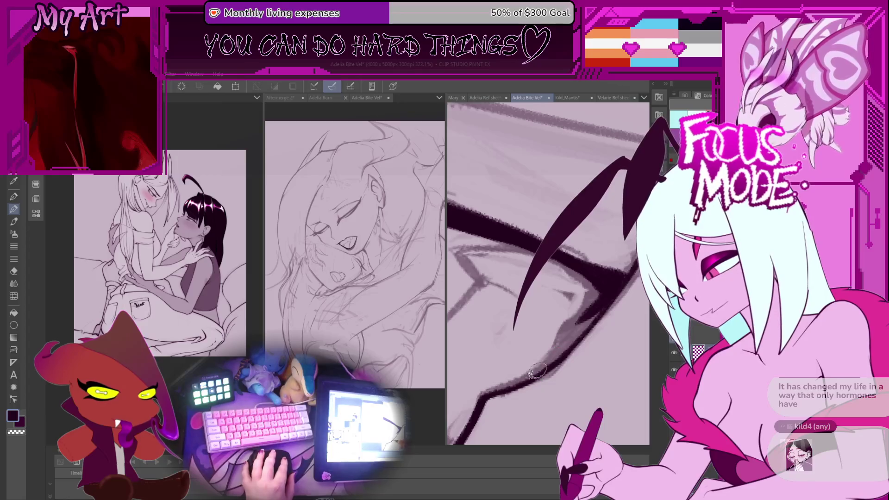
{"action": "scroll", "coordinate": [570, 323], "scroll_direction": "down", "scroll_amount": 5}
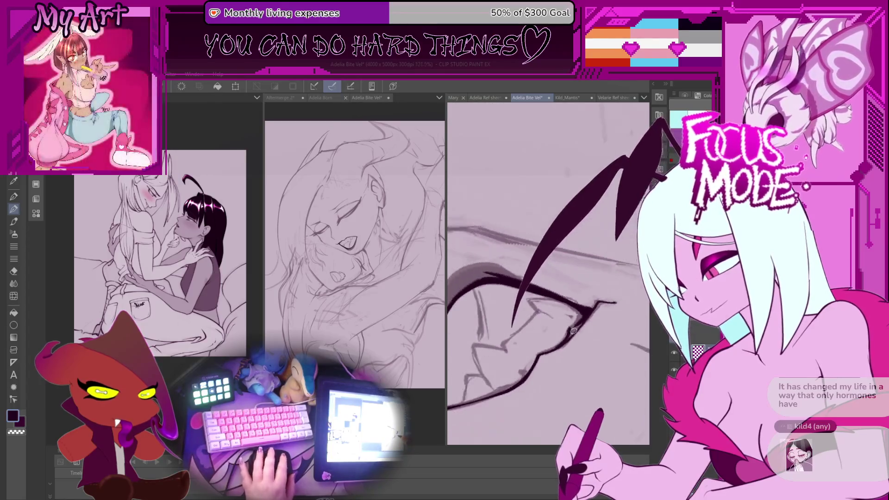
{"action": "scroll", "coordinate": [571, 332], "scroll_direction": "up", "scroll_amount": 5}
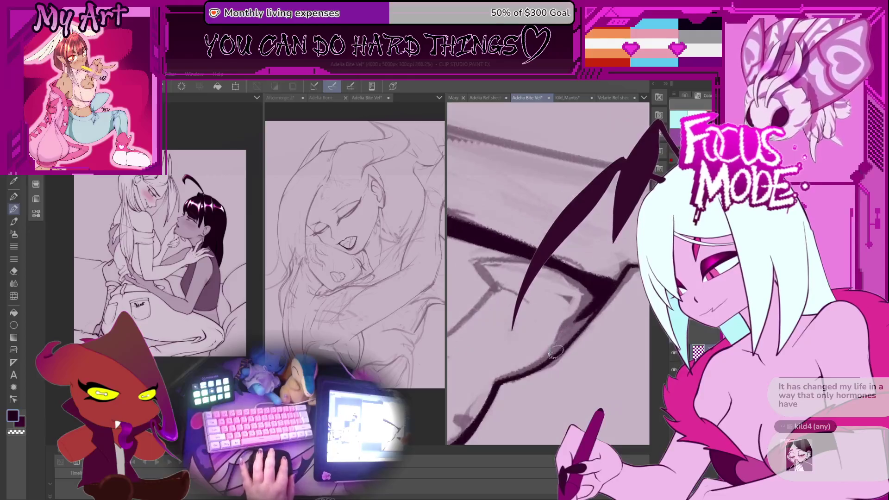
- Erase excess ink from the dark stroke and touch up the line at the eye corner
{"action": "mouse_move", "coordinate": [581, 302]}
{"action": "left_mouse_down"}
{"action": "mouse_move", "coordinate": [531, 369]}
{"action": "mouse_move", "coordinate": [592, 308]}
{"action": "left_mouse_up"}
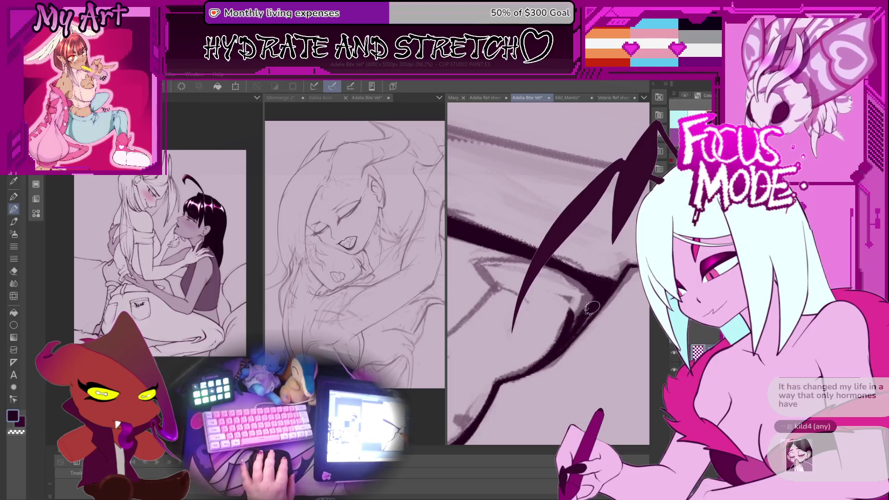
{"action": "scroll", "coordinate": [570, 312], "scroll_direction": "up", "scroll_amount": 2}
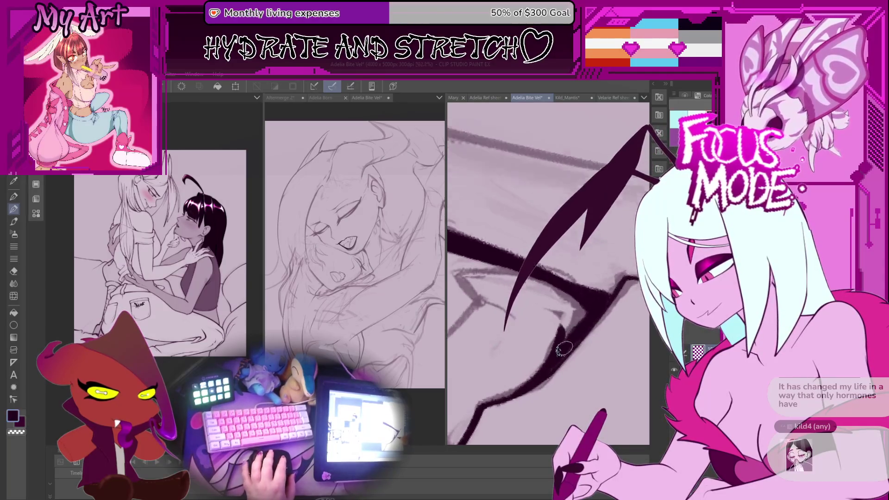
{"action": "left_click_drag", "start_coordinate": [568, 315], "coordinate": [558, 343]}
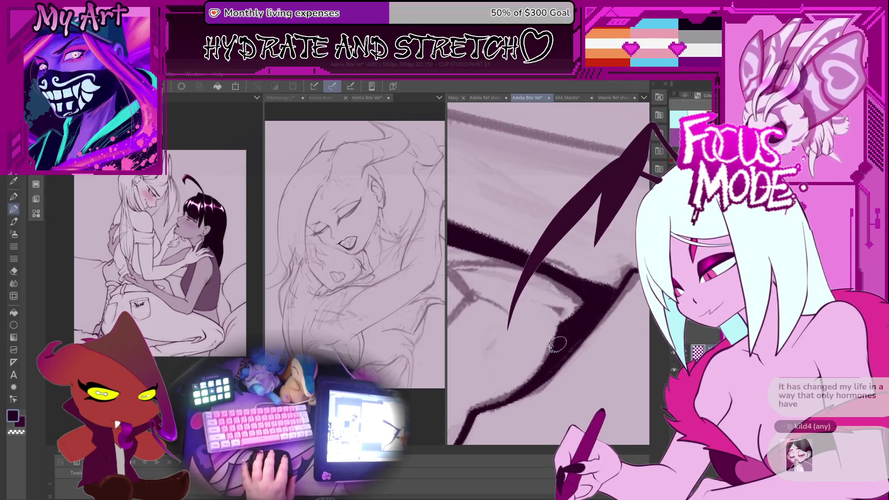
{"action": "mouse_move", "coordinate": [596, 301]}
{"action": "left_mouse_down"}
{"action": "mouse_move", "coordinate": [578, 265]}
{"action": "mouse_move", "coordinate": [527, 300]}
{"action": "left_mouse_up"}
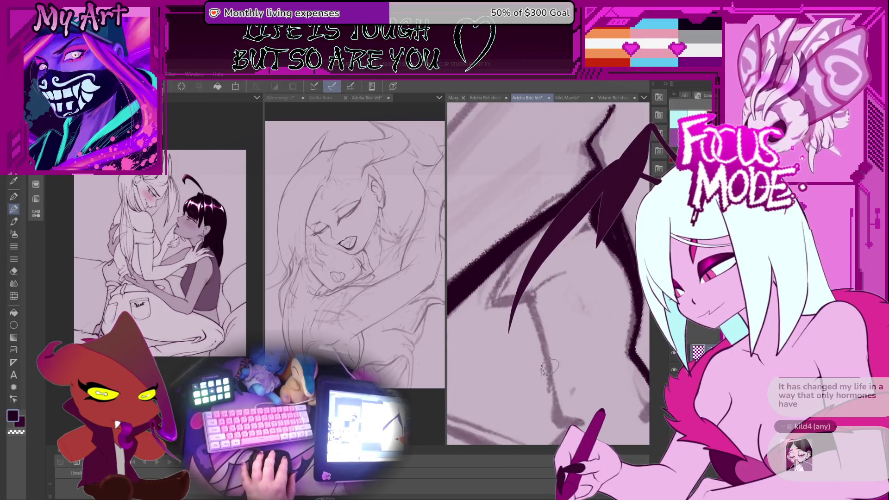
- Redraw the thin inner ink curve down the face after undoing the first attempt
{"action": "mouse_move", "coordinate": [531, 288]}
{"action": "left_mouse_down"}
{"action": "mouse_move", "coordinate": [526, 259]}
{"action": "mouse_move", "coordinate": [511, 394]}
{"action": "mouse_move", "coordinate": [523, 370]}
{"action": "mouse_move", "coordinate": [527, 297]}
{"action": "mouse_move", "coordinate": [536, 285]}
{"action": "mouse_move", "coordinate": [547, 288]}
{"action": "mouse_move", "coordinate": [524, 308]}
{"action": "left_mouse_up"}
{"action": "key", "text": "ctrl+z"}
{"action": "left_click_drag", "start_coordinate": [553, 252], "coordinate": [509, 335]}
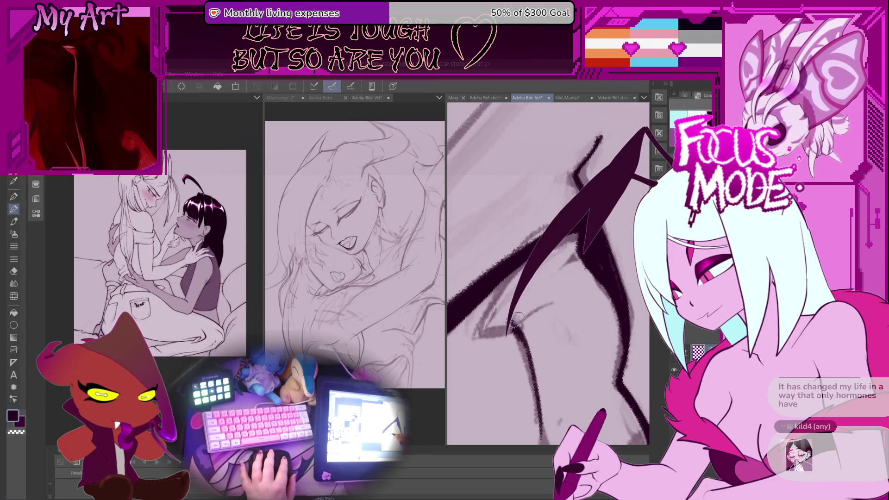
{"action": "left_click_drag", "start_coordinate": [547, 276], "coordinate": [550, 285]}
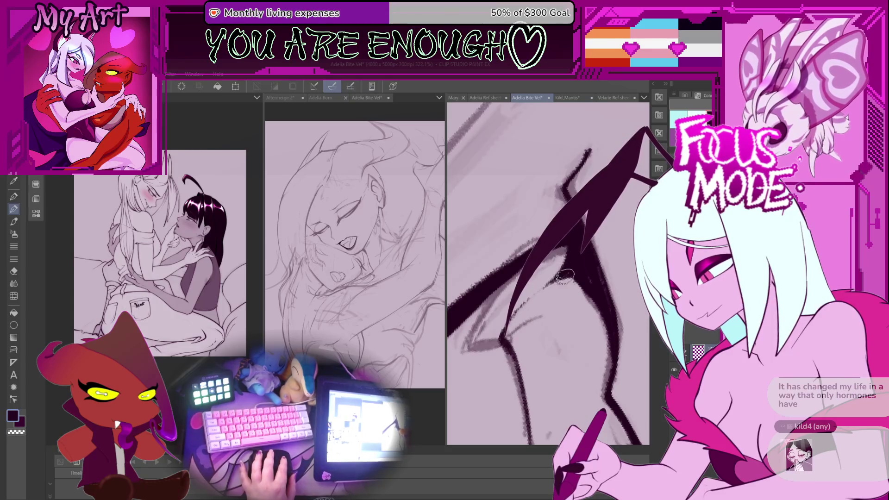
{"action": "scroll", "coordinate": [565, 277], "scroll_direction": "down", "scroll_amount": 3}
{"action": "scroll", "coordinate": [528, 324], "scroll_direction": "up", "scroll_amount": 5}
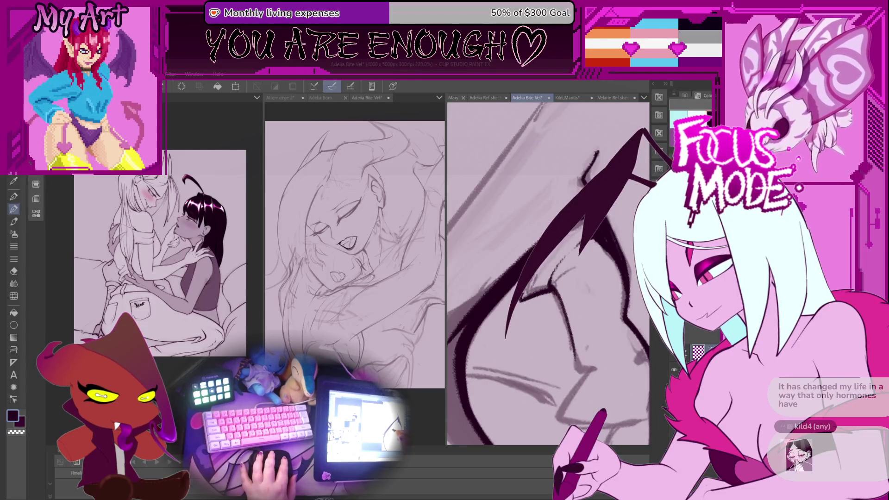
- Zoom in on the lower face and ink the lower corner line over the grey sketch
{"action": "left_click_drag", "start_coordinate": [528, 301], "coordinate": [516, 310]}
{"action": "scroll", "coordinate": [546, 278], "scroll_direction": "up", "scroll_amount": 2}
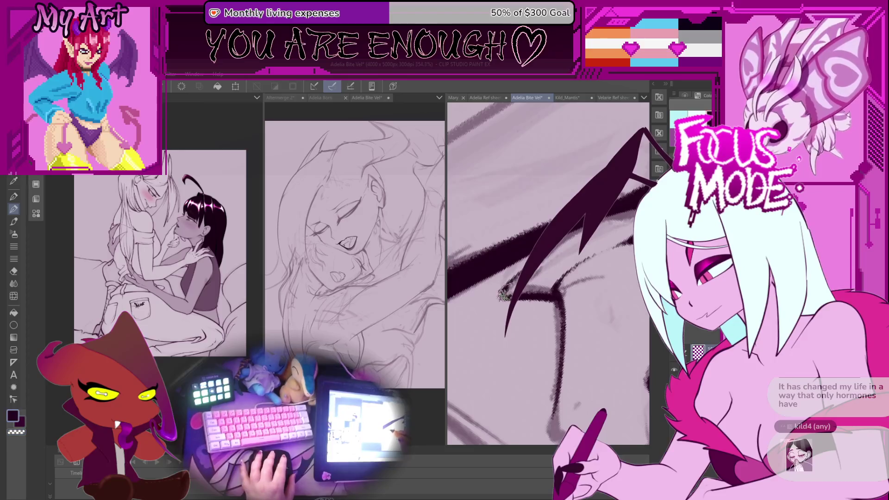
{"action": "scroll", "coordinate": [547, 254], "scroll_direction": "down", "scroll_amount": 4}
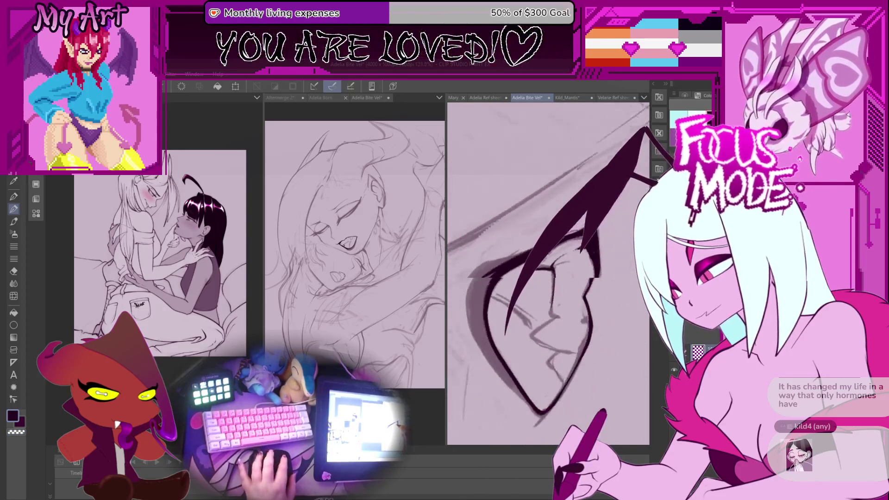
{"action": "scroll", "coordinate": [549, 254], "scroll_direction": "up", "scroll_amount": 3}
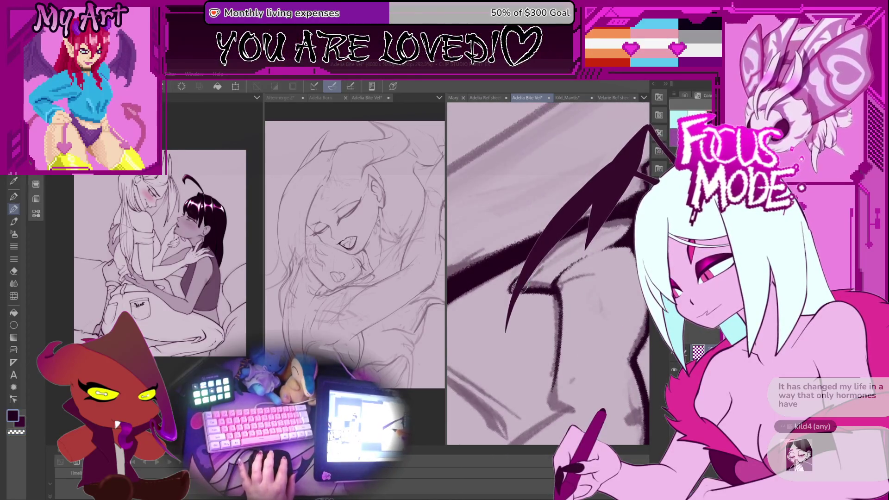
{"action": "scroll", "coordinate": [532, 269], "scroll_direction": "down", "scroll_amount": 1}
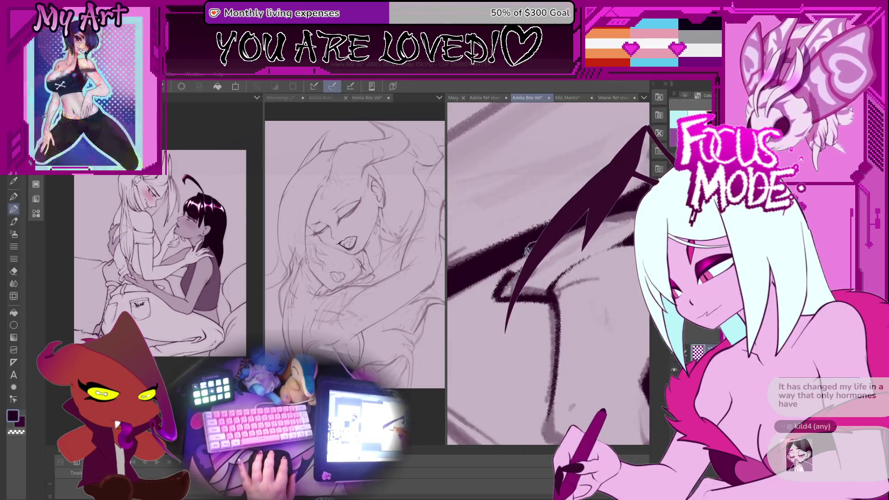
{"action": "scroll", "coordinate": [561, 239], "scroll_direction": "down", "scroll_amount": 3}
{"action": "scroll", "coordinate": [548, 273], "scroll_direction": "up", "scroll_amount": 3}
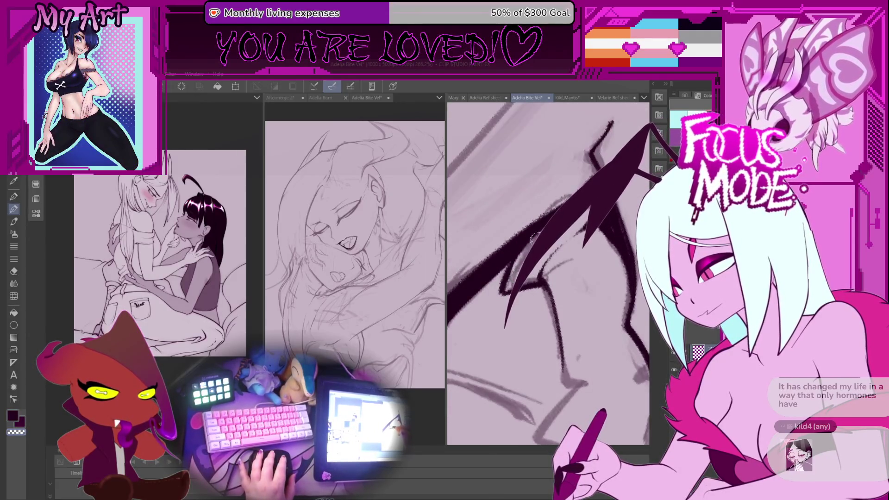
{"action": "scroll", "coordinate": [542, 232], "scroll_direction": "down", "scroll_amount": 4}
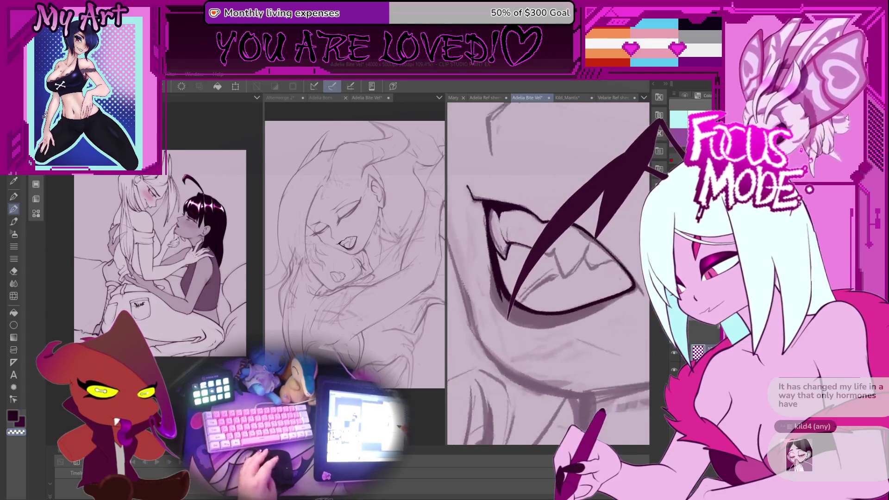
{"action": "scroll", "coordinate": [542, 231], "scroll_direction": "up", "scroll_amount": 4}
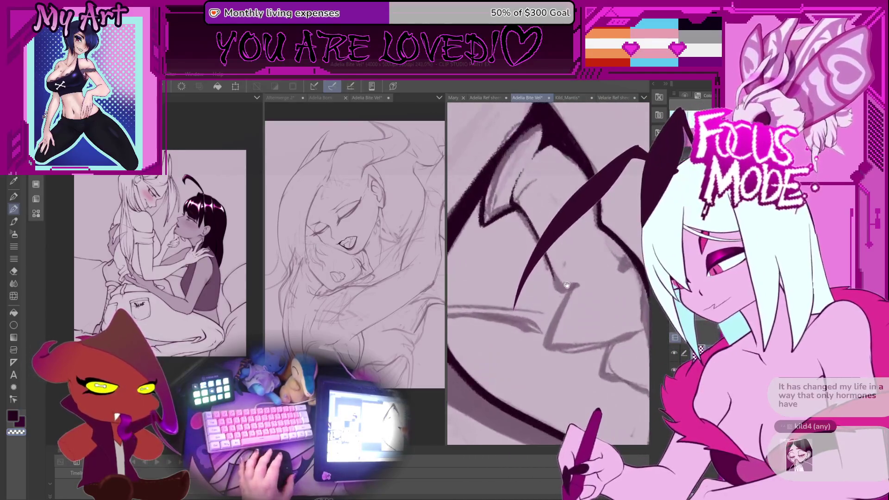
{"action": "scroll", "coordinate": [569, 290], "scroll_direction": "up", "scroll_amount": 2}
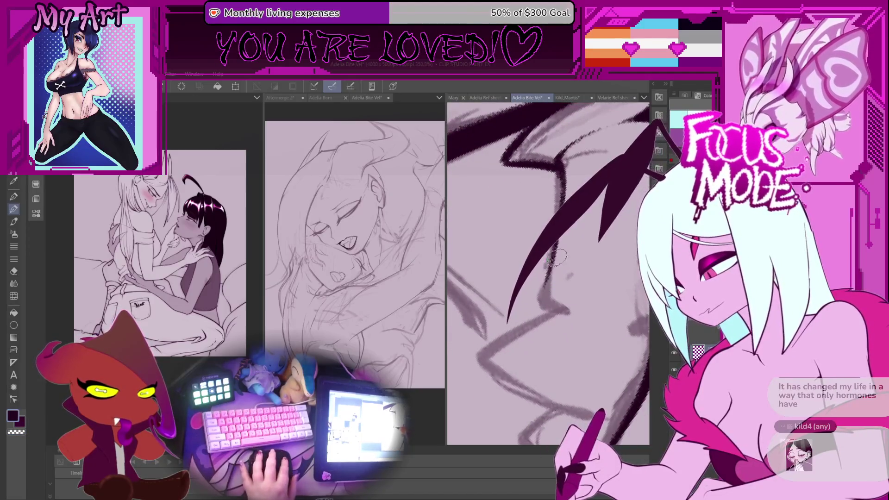
{"action": "mouse_move", "coordinate": [543, 280]}
{"action": "left_mouse_down"}
{"action": "mouse_move", "coordinate": [569, 313]}
{"action": "mouse_move", "coordinate": [525, 320]}
{"action": "left_mouse_up"}
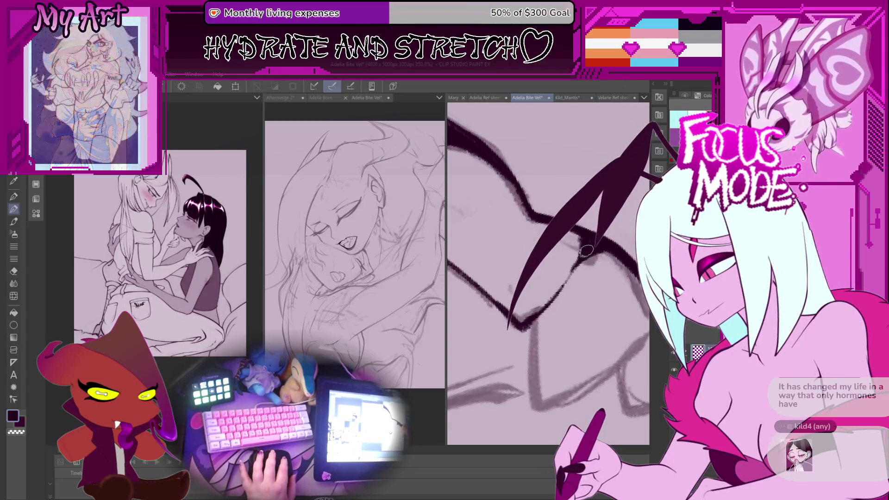
- Rotate the canvas view and extend the tapered jaw stroke down-left
{"action": "scroll", "coordinate": [550, 303], "scroll_direction": "down", "scroll_amount": 3}
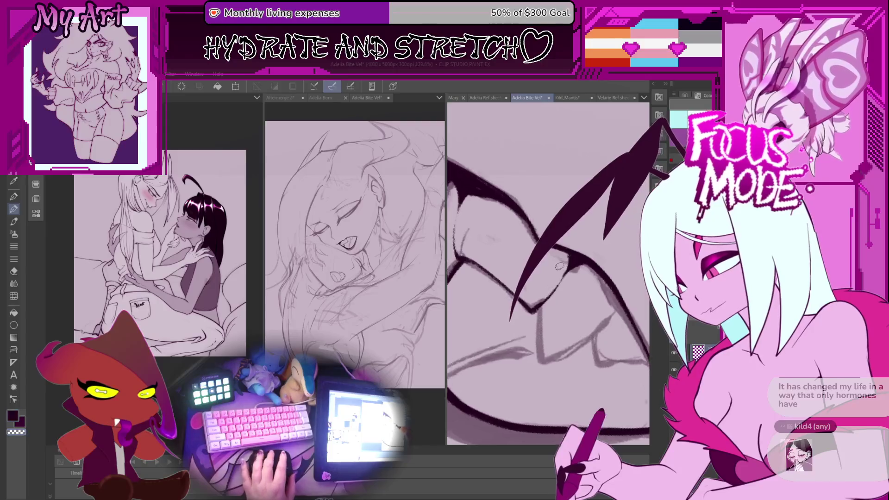
{"action": "scroll", "coordinate": [549, 284], "scroll_direction": "up", "scroll_amount": 4}
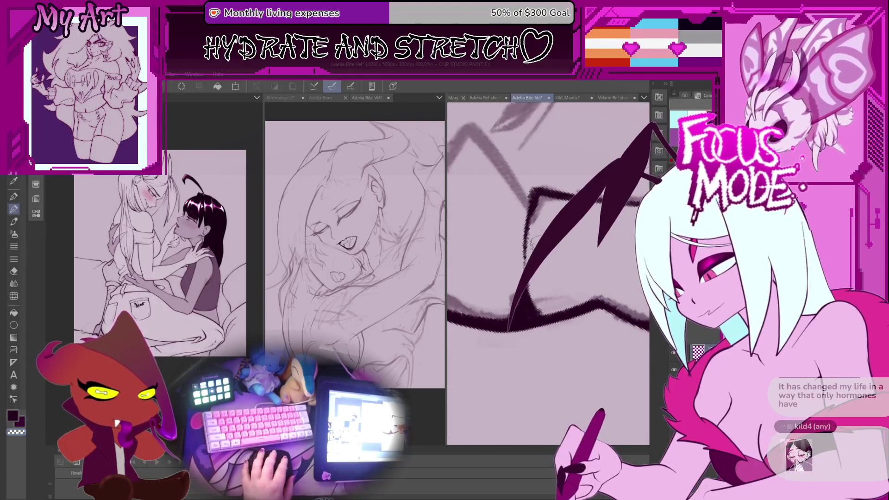
{"action": "scroll", "coordinate": [550, 296], "scroll_direction": "down", "scroll_amount": 3}
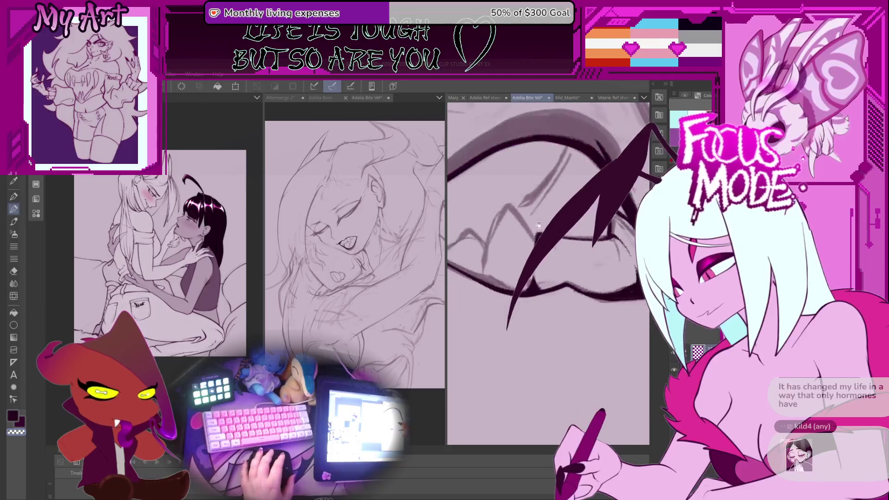
{"action": "key", "text": "minus"}
{"action": "key", "text": "minus"}
{"action": "key", "text": "minus"}
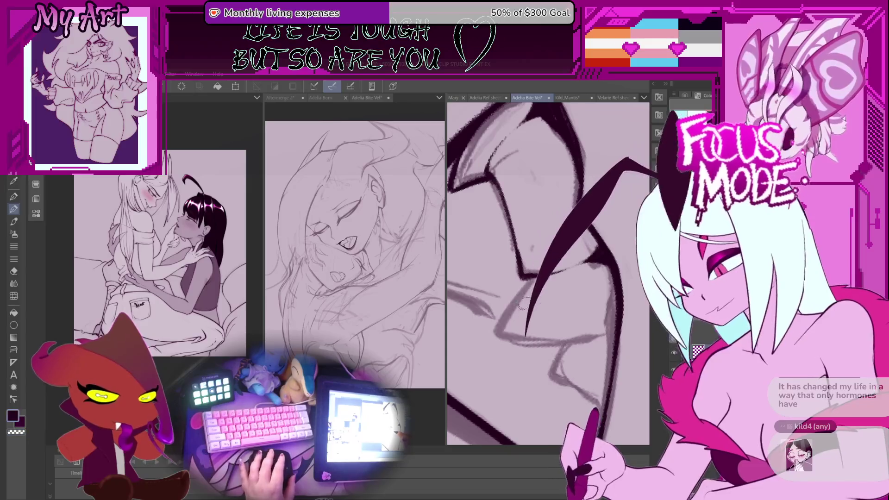
{"action": "key", "text": "minus"}
{"action": "mouse_move", "coordinate": [576, 218]}
{"action": "left_mouse_down"}
{"action": "mouse_move", "coordinate": [512, 323]}
{"action": "mouse_move", "coordinate": [528, 292]}
{"action": "left_mouse_up"}
- Undo two jaw strokes and redraw the lower-left jaw ink line along the sketch
{"action": "left_click_drag", "start_coordinate": [544, 263], "coordinate": [522, 300]}
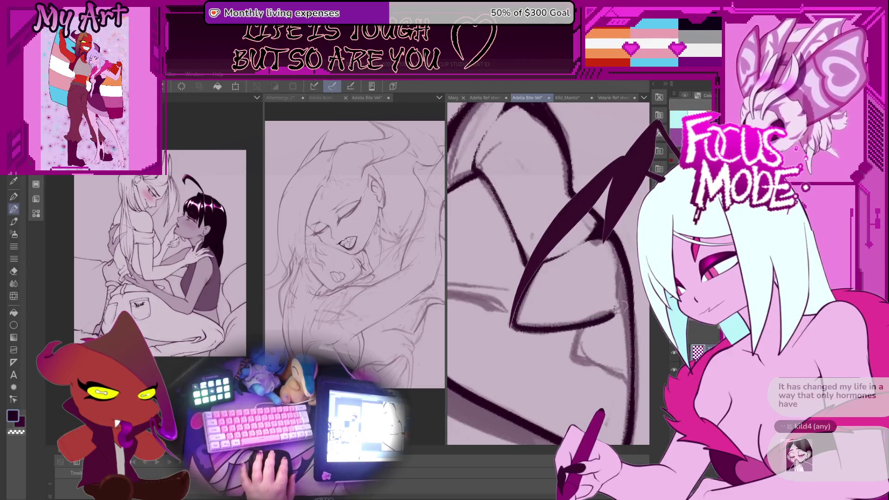
{"action": "key", "text": "ctrl+z"}
{"action": "key", "text": "ctrl+z"}
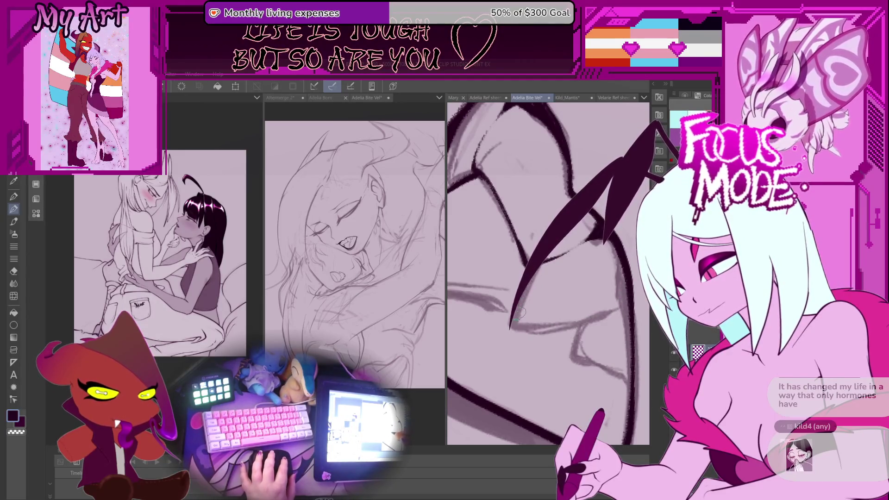
{"action": "key", "text": "ctrl+z"}
{"action": "key", "text": "ctrl+z"}
{"action": "key", "text": "ctrl+z"}
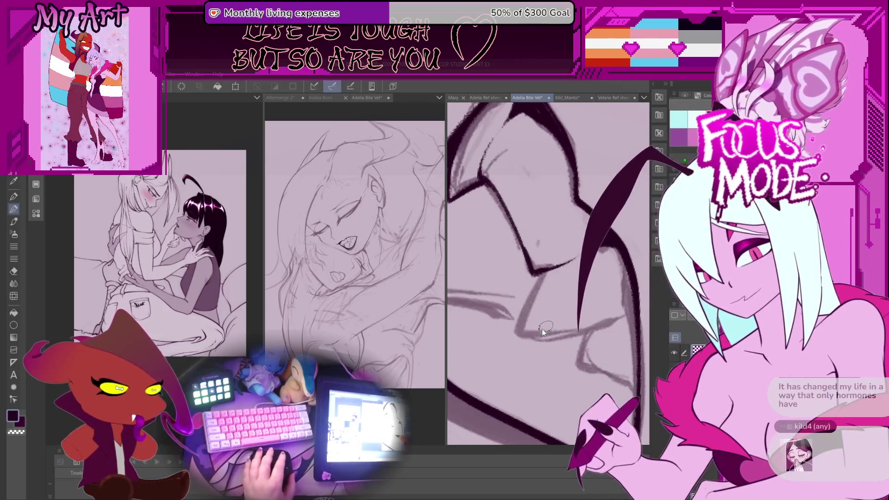
{"action": "left_click_drag", "start_coordinate": [541, 313], "coordinate": [534, 275]}
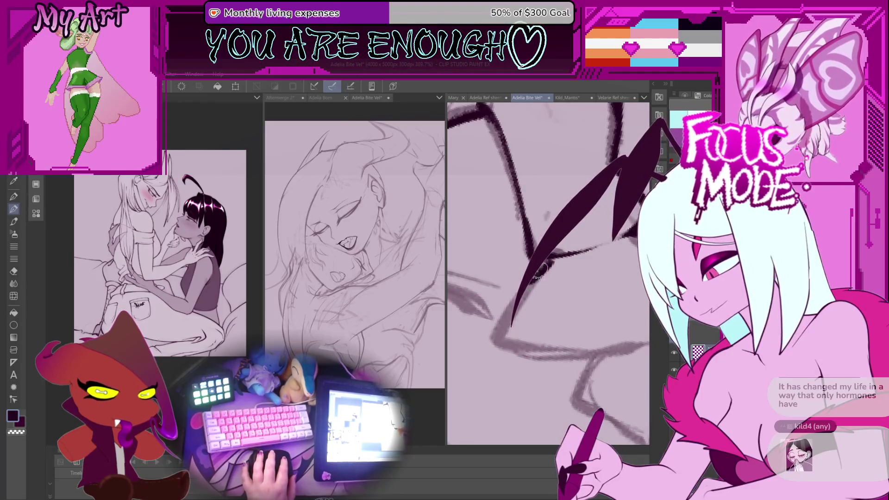
{"action": "left_click_drag", "start_coordinate": [516, 288], "coordinate": [545, 222]}
{"action": "left_click_drag", "start_coordinate": [510, 325], "coordinate": [546, 261]}
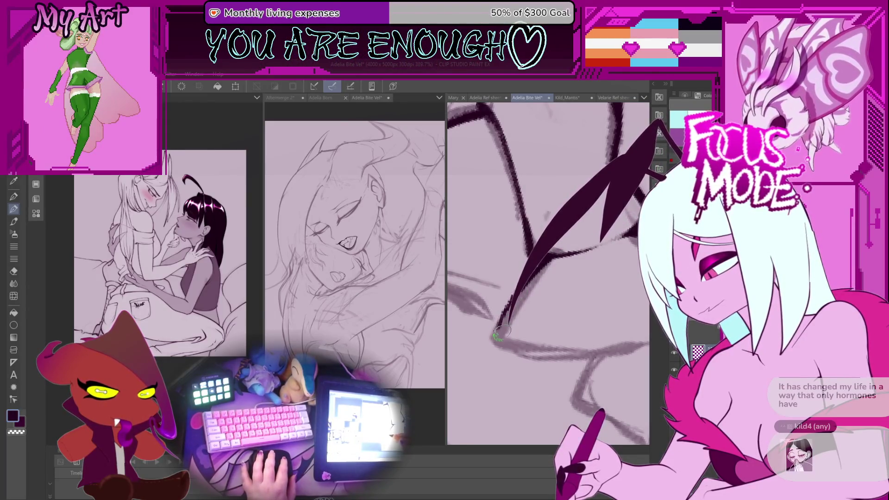
{"action": "mouse_move", "coordinate": [486, 356]}
{"action": "left_mouse_down"}
{"action": "mouse_move", "coordinate": [584, 331]}
{"action": "mouse_move", "coordinate": [614, 294]}
{"action": "left_mouse_up"}
- Rotate the view clockwise, ink down the lower jaw guide, and extend the stroke up-right
{"action": "key", "text": "asciicircum"}
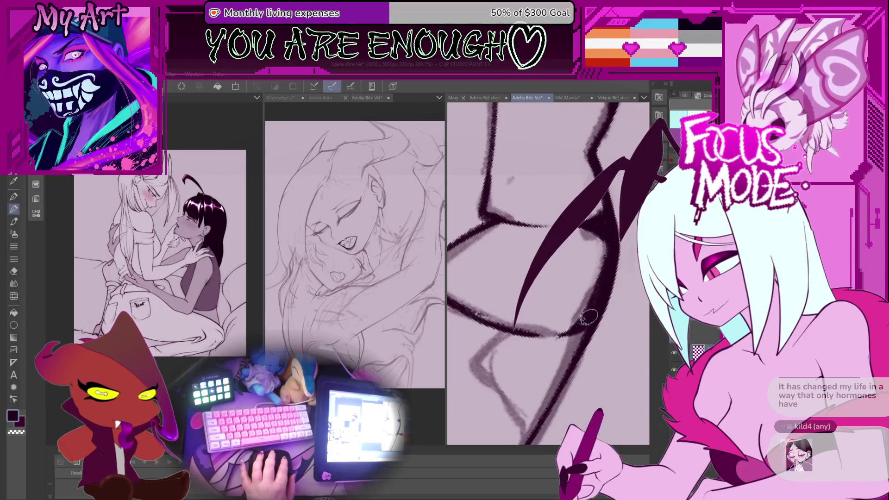
{"action": "scroll", "coordinate": [608, 273], "scroll_direction": "down", "scroll_amount": 3}
{"action": "scroll", "coordinate": [516, 261], "scroll_direction": "up", "scroll_amount": 5}
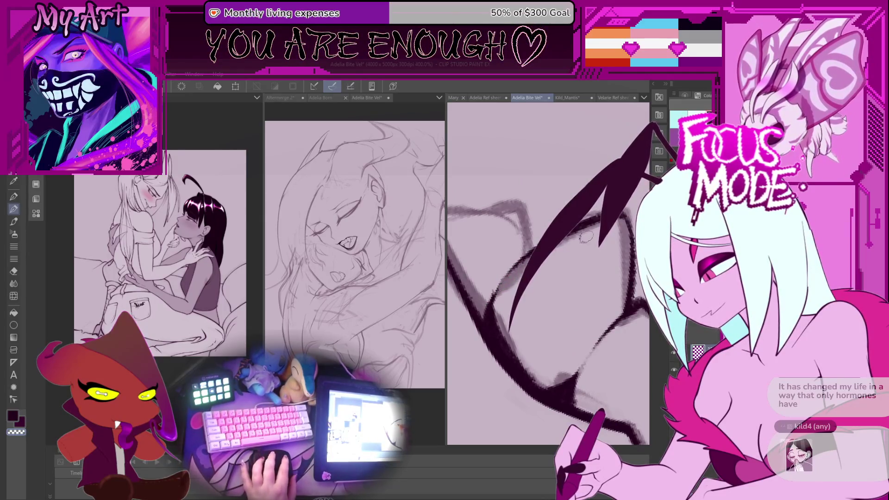
{"action": "scroll", "coordinate": [586, 237], "scroll_direction": "down", "scroll_amount": 1}
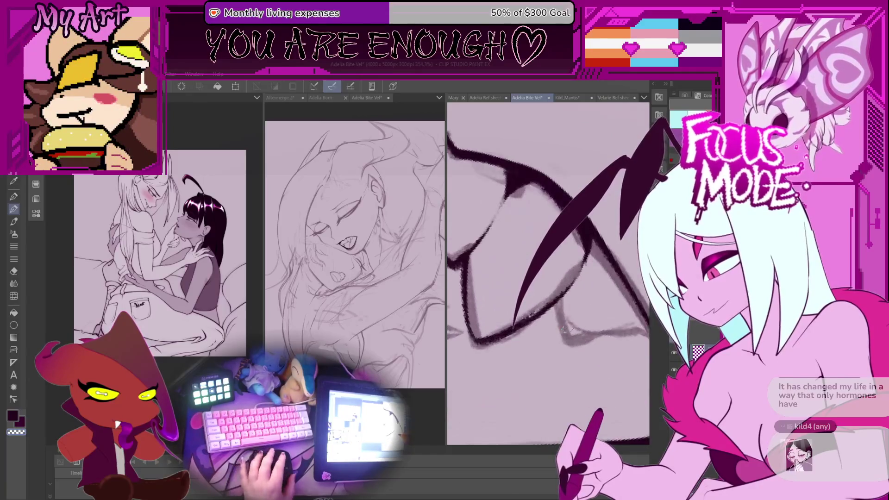
{"action": "scroll", "coordinate": [564, 328], "scroll_direction": "down", "scroll_amount": 1}
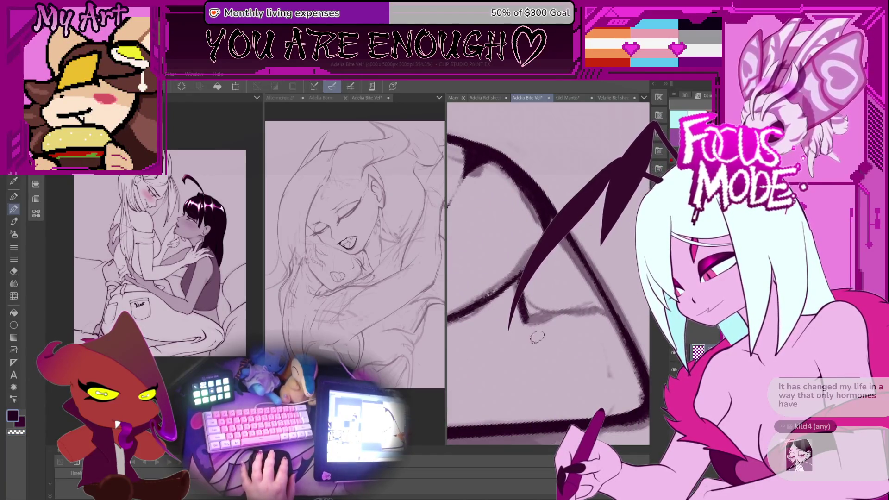
{"action": "left_click_drag", "start_coordinate": [520, 272], "coordinate": [540, 322]}
{"action": "scroll", "coordinate": [537, 322], "scroll_direction": "up", "scroll_amount": 1}
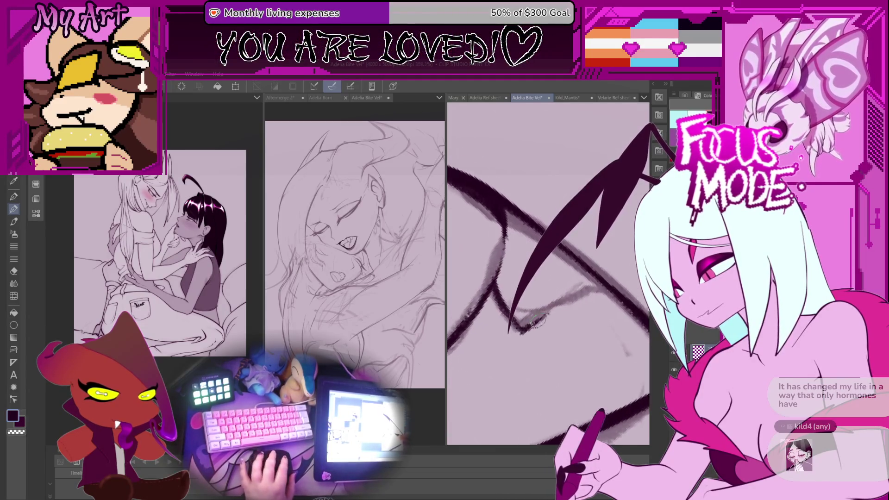
{"action": "scroll", "coordinate": [532, 323], "scroll_direction": "up", "scroll_amount": 1}
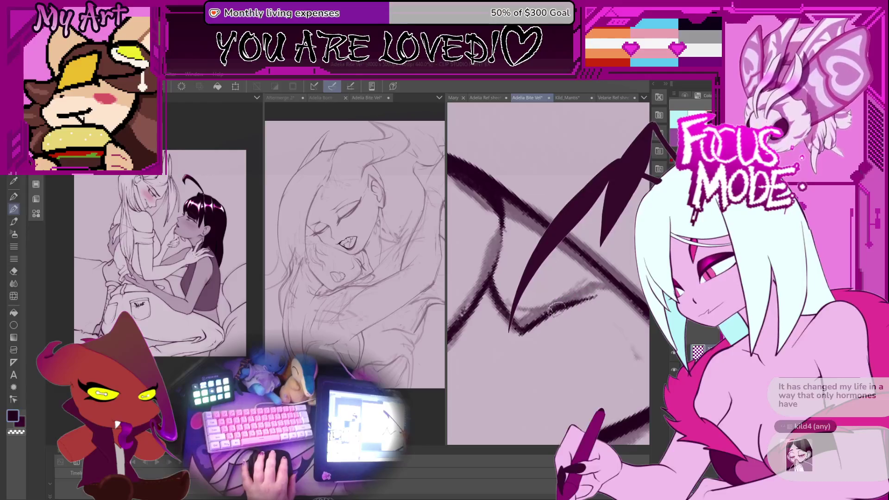
{"action": "left_click_drag", "start_coordinate": [591, 293], "coordinate": [620, 285]}
- Zoom in on the biting mouth and save the drawing
{"action": "scroll", "coordinate": [621, 285], "scroll_direction": "down", "scroll_amount": 10}
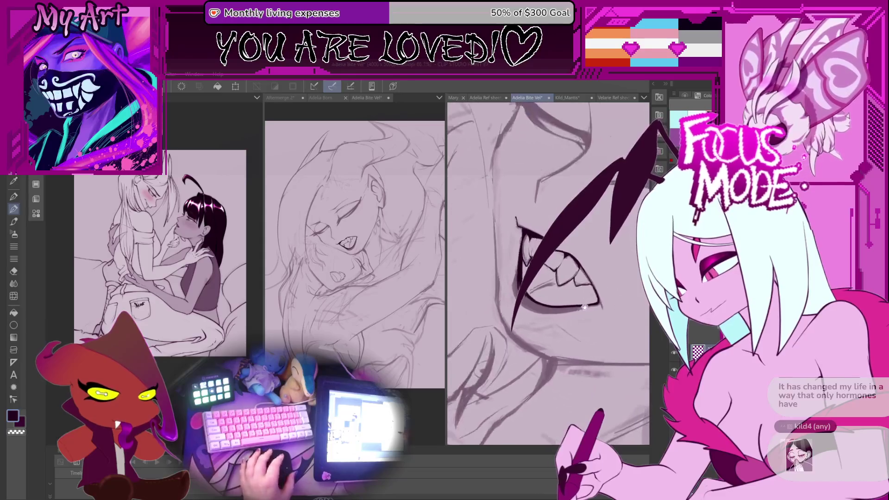
{"action": "scroll", "coordinate": [539, 274], "scroll_direction": "up", "scroll_amount": 5}
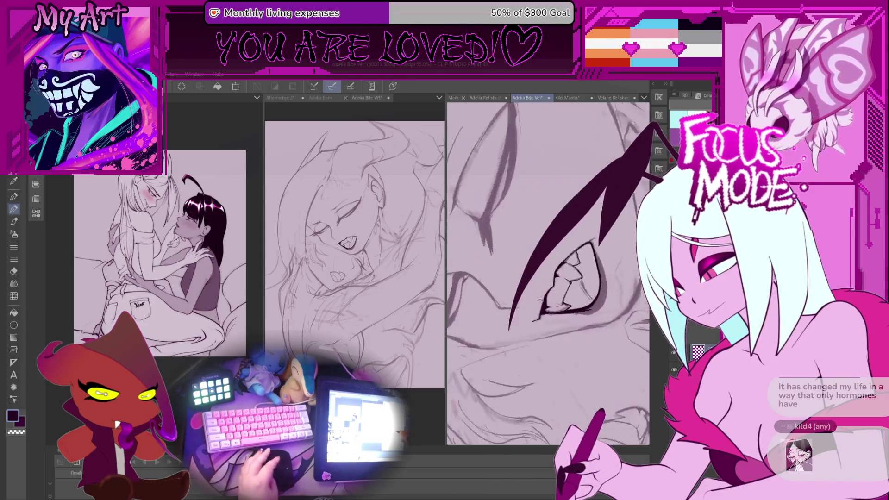
{"action": "scroll", "coordinate": [529, 293], "scroll_direction": "up", "scroll_amount": 4}
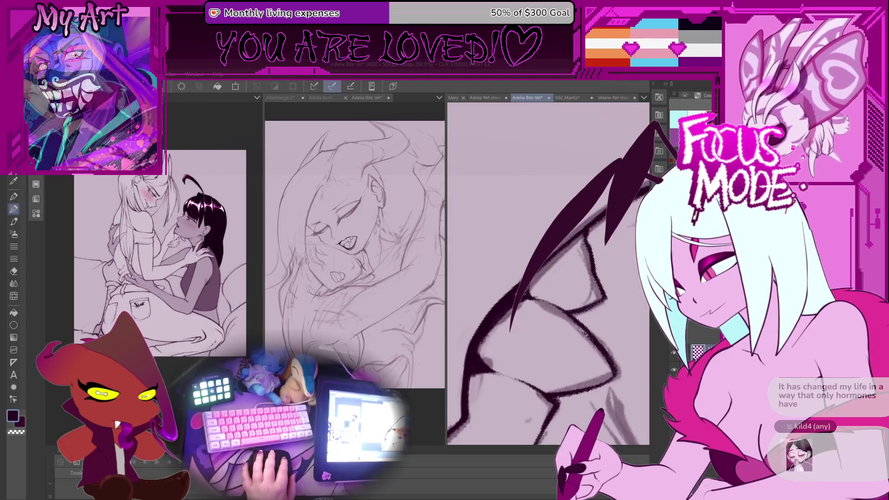
{"action": "scroll", "coordinate": [561, 249], "scroll_direction": "up", "scroll_amount": 3}
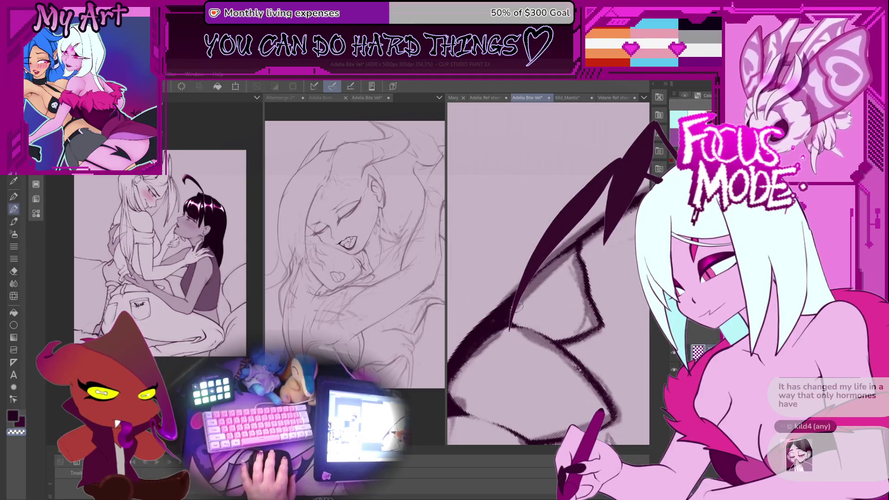
{"action": "scroll", "coordinate": [543, 278], "scroll_direction": "down", "scroll_amount": 5}
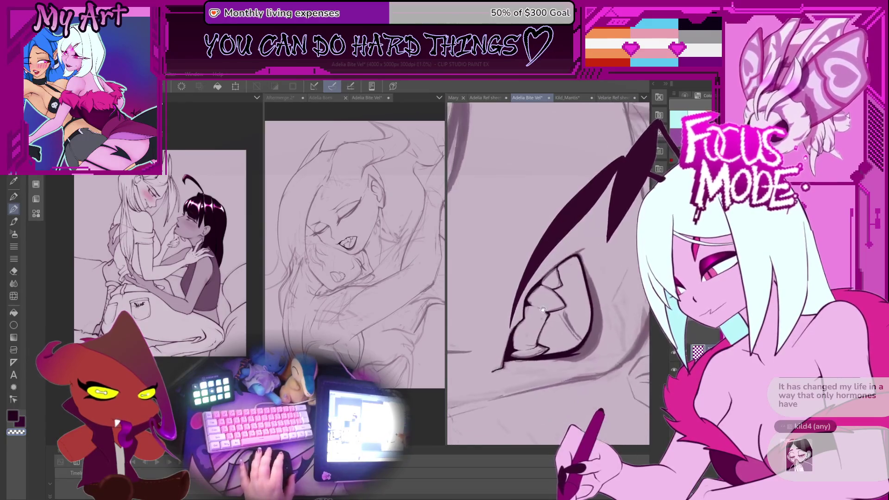
{"action": "scroll", "coordinate": [536, 290], "scroll_direction": "up", "scroll_amount": 3}
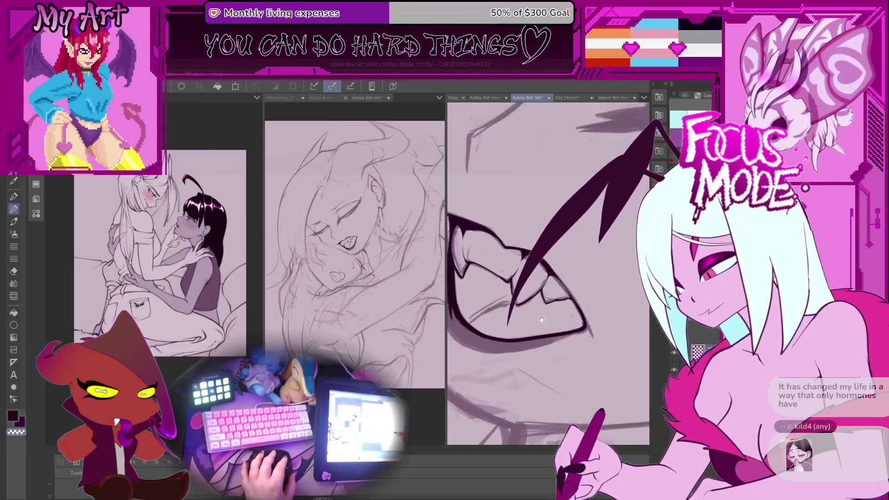
{"action": "scroll", "coordinate": [551, 308], "scroll_direction": "up", "scroll_amount": 3}
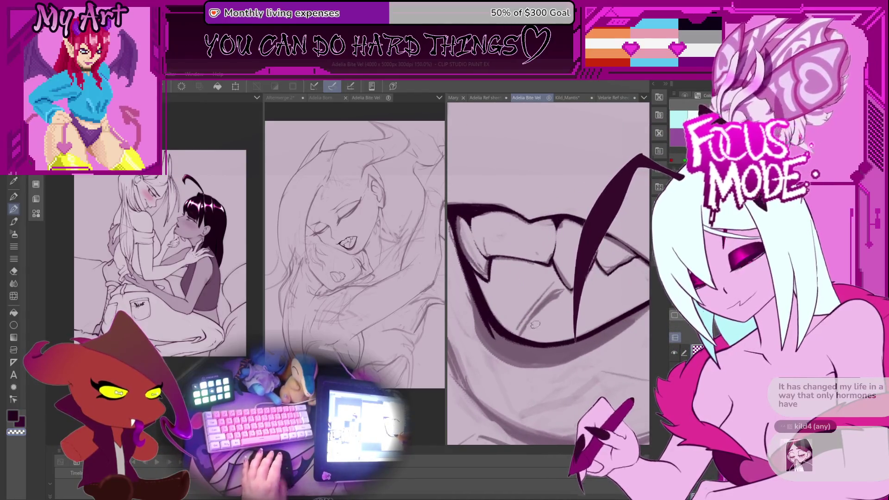
{"action": "key", "text": "ctrl+s"}
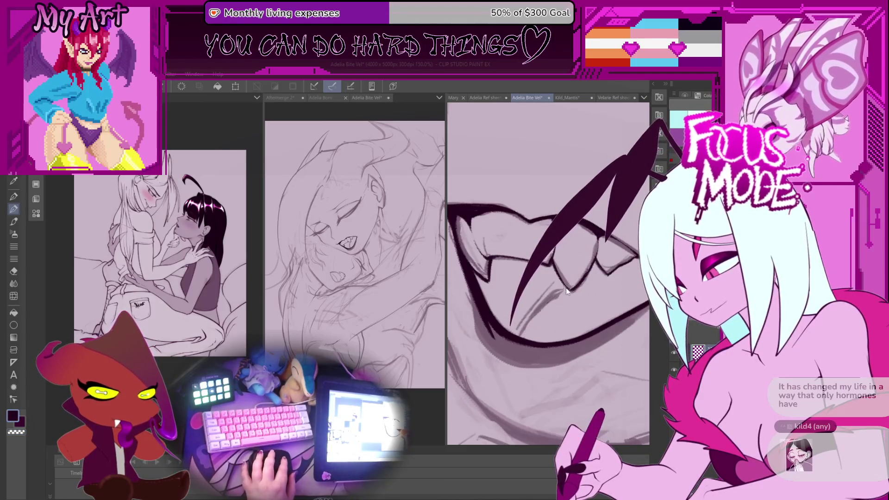
- Sketch fine lines over the teeth, then undo the last four ink strokes
{"action": "left_click_drag", "start_coordinate": [513, 324], "coordinate": [560, 291]}
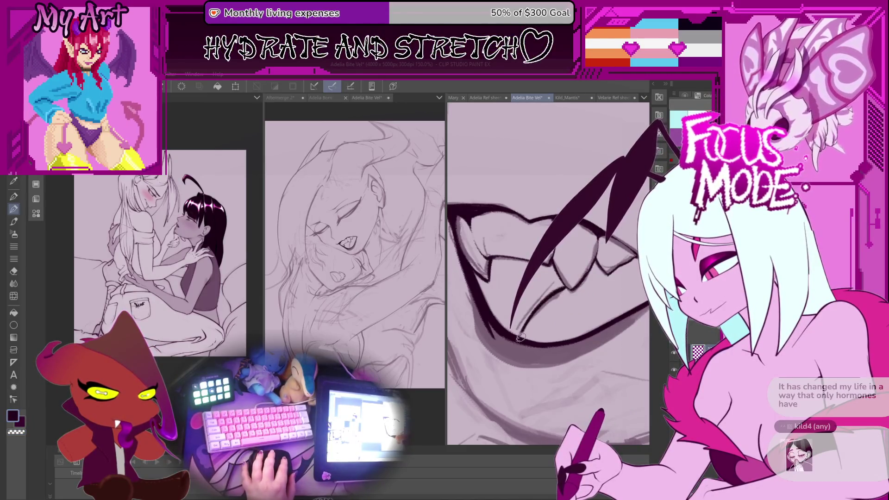
{"action": "scroll", "coordinate": [522, 336], "scroll_direction": "up", "scroll_amount": 1}
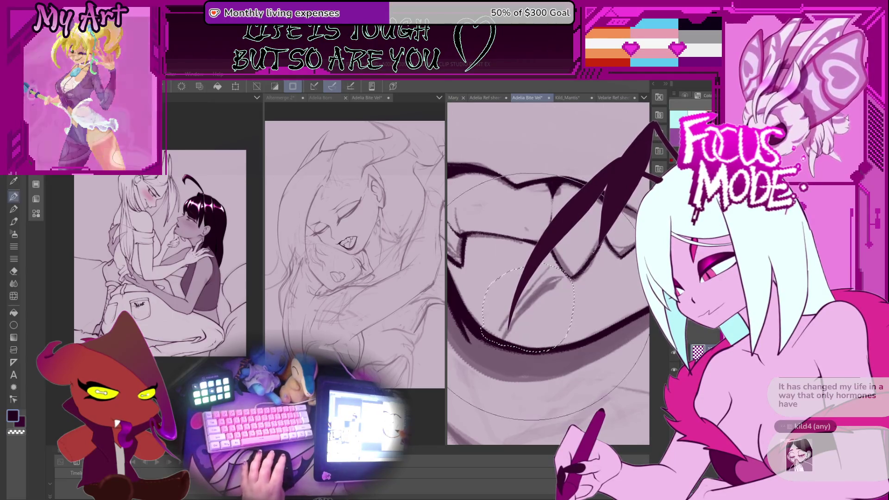
{"action": "key", "text": "ctrl+z"}
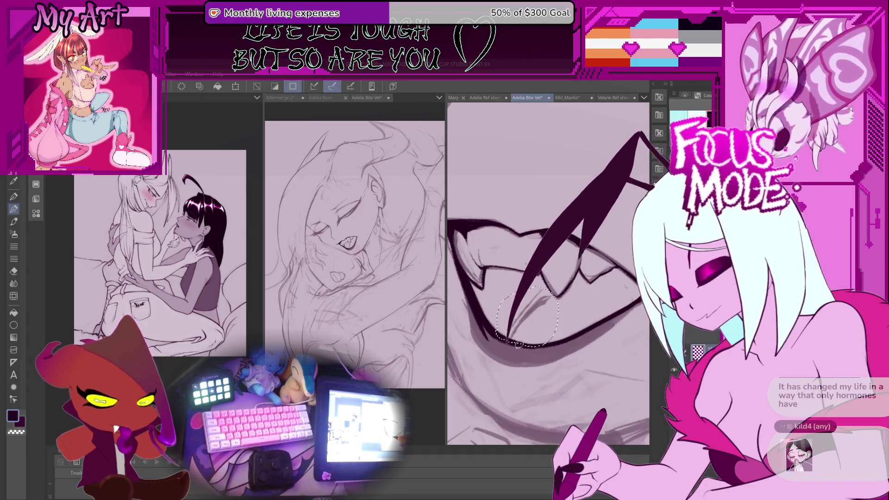
{"action": "key", "text": "ctrl+z"}
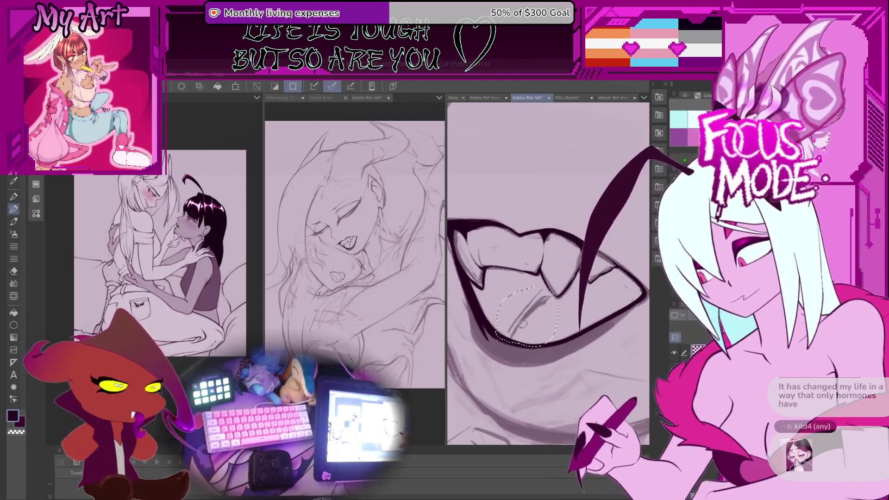
{"action": "key", "text": "ctrl+z"}
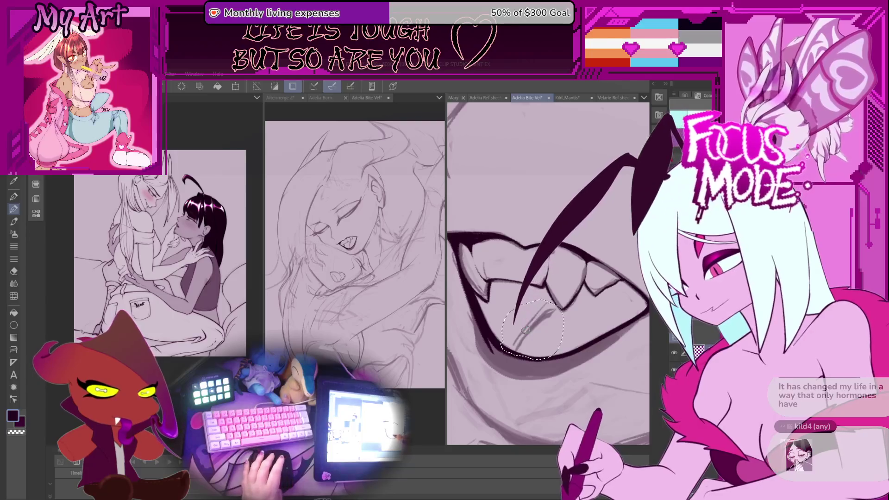
{"action": "key", "text": "ctrl+z"}
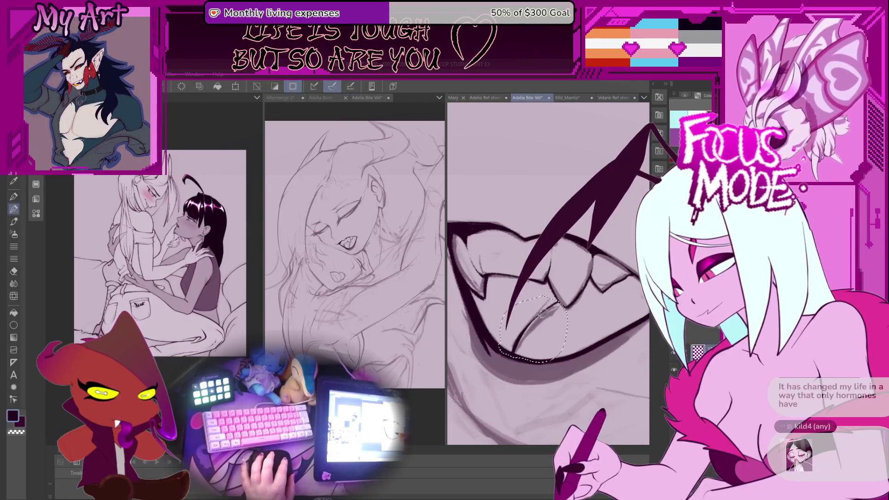
- Re-ink a cleaner line near the mouth and rotate the view so the face sits level
{"action": "scroll", "coordinate": [541, 314], "scroll_direction": "down", "scroll_amount": 4}
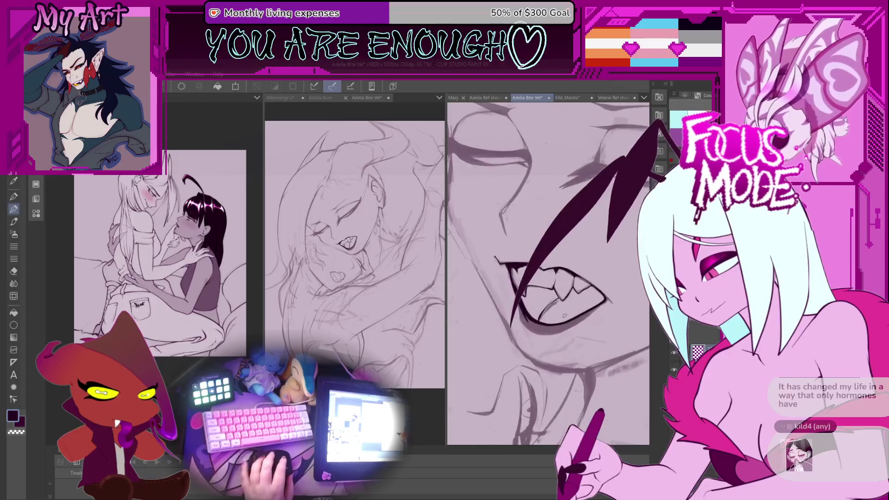
{"action": "scroll", "coordinate": [564, 315], "scroll_direction": "up", "scroll_amount": 3}
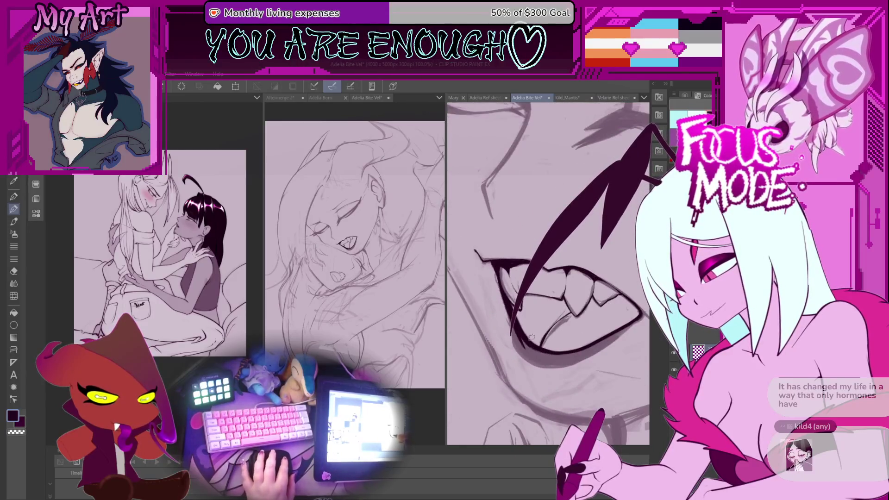
{"action": "scroll", "coordinate": [542, 329], "scroll_direction": "up", "scroll_amount": 2}
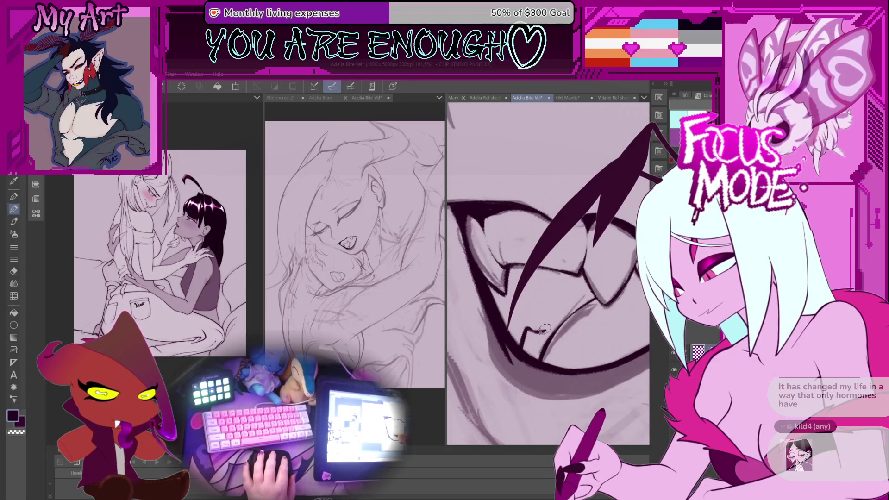
{"action": "left_click_drag", "start_coordinate": [538, 267], "coordinate": [509, 332]}
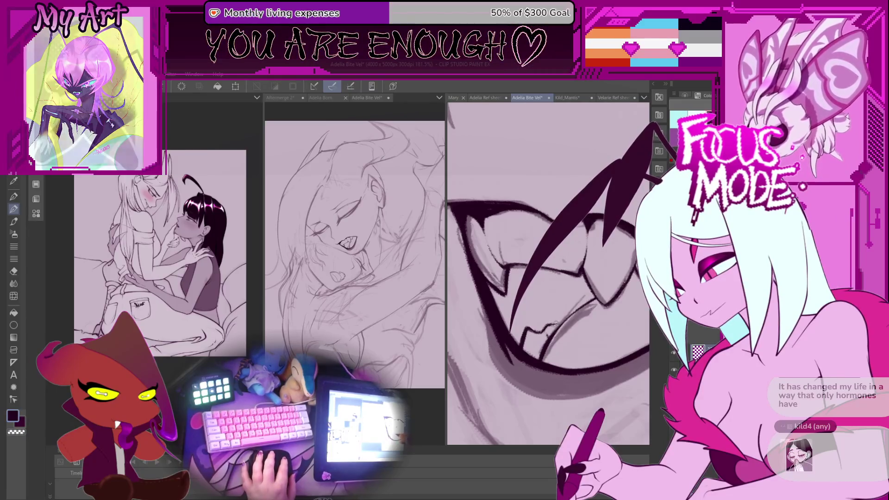
{"action": "scroll", "coordinate": [549, 325], "scroll_direction": "down", "scroll_amount": 5}
{"action": "scroll", "coordinate": [560, 320], "scroll_direction": "up", "scroll_amount": 5}
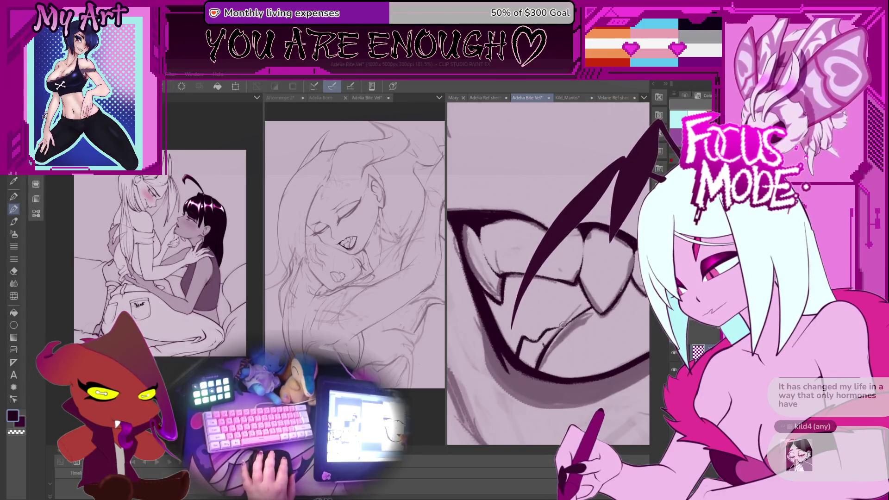
{"action": "scroll", "coordinate": [570, 319], "scroll_direction": "down", "scroll_amount": 5}
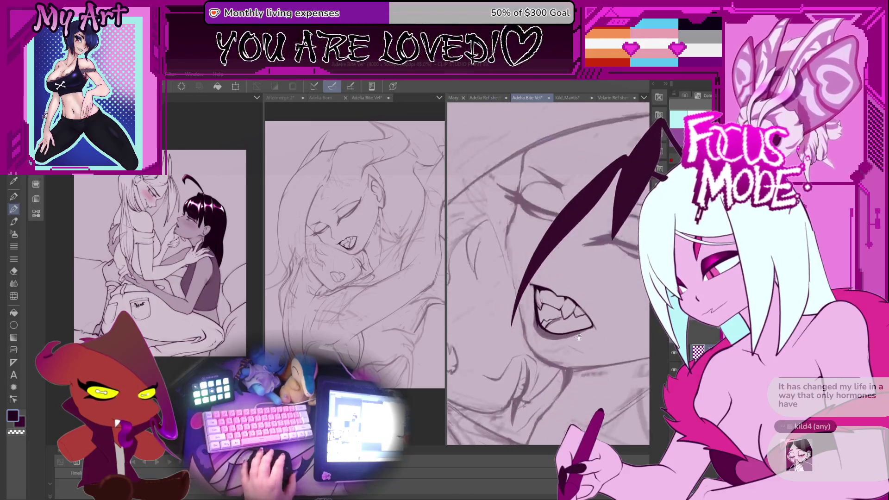
{"action": "left_click_drag", "start_coordinate": [558, 283], "coordinate": [574, 272]}
{"action": "scroll", "coordinate": [574, 272], "scroll_direction": "down", "scroll_amount": 3}
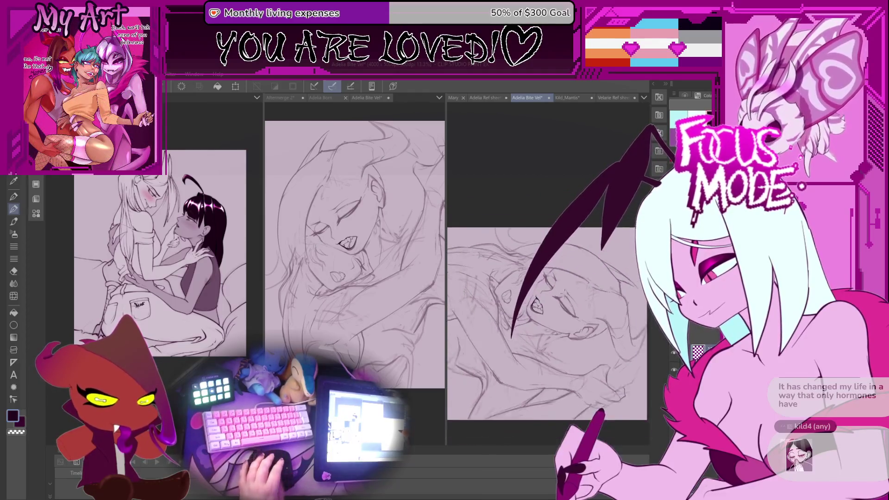
- Ink a first line along the face sketch near the eye
{"action": "scroll", "coordinate": [503, 339], "scroll_direction": "up", "scroll_amount": 5}
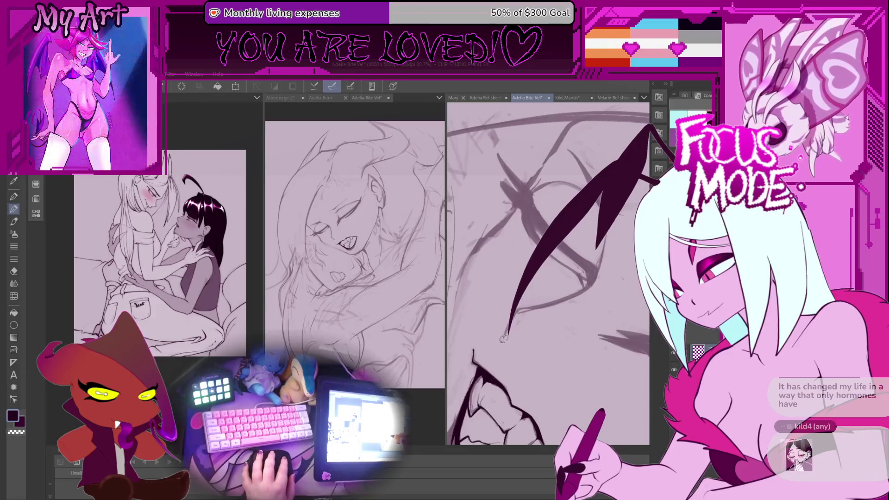
{"action": "scroll", "coordinate": [519, 308], "scroll_direction": "up", "scroll_amount": 3}
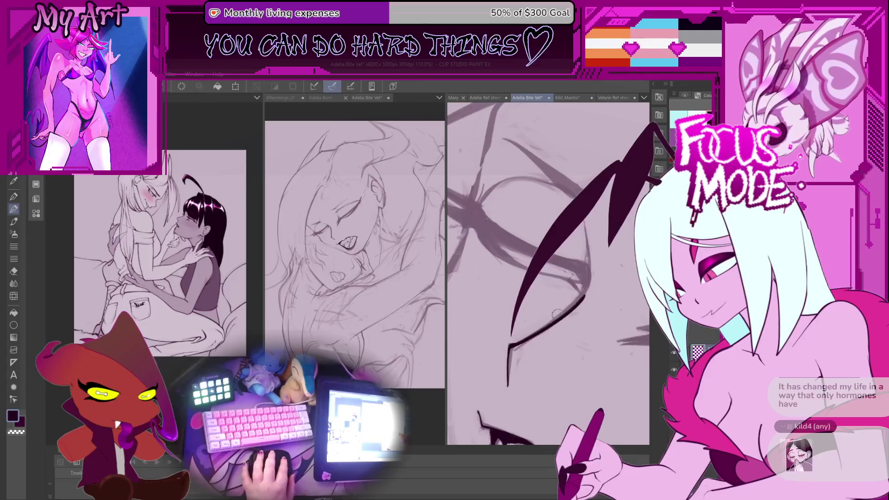
{"action": "left_click_drag", "start_coordinate": [511, 345], "coordinate": [514, 359]}
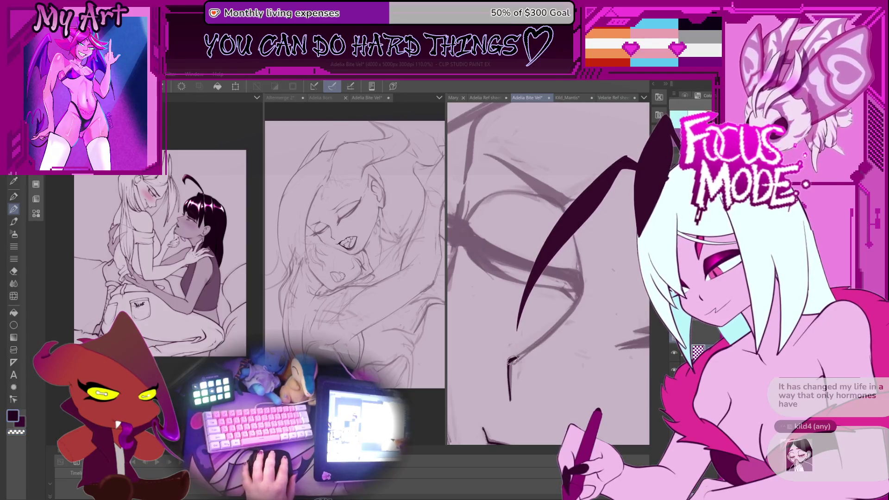
{"action": "mouse_move", "coordinate": [511, 362]}
{"action": "left_mouse_down"}
{"action": "mouse_move", "coordinate": [583, 298]}
{"action": "mouse_move", "coordinate": [530, 300]}
{"action": "left_mouse_up"}
- Redraw the curved face line several times, settling on a version thinner at the top
{"action": "scroll", "coordinate": [530, 300], "scroll_direction": "up", "scroll_amount": 5}
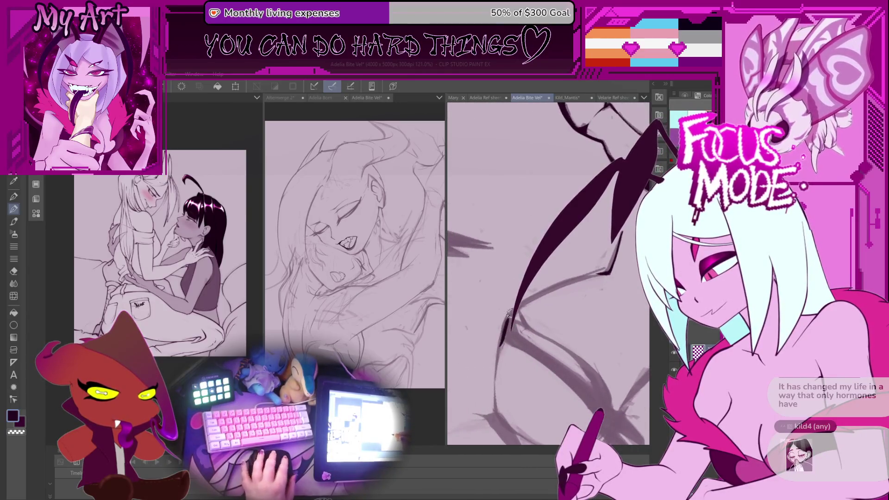
{"action": "left_click_drag", "start_coordinate": [559, 247], "coordinate": [503, 341]}
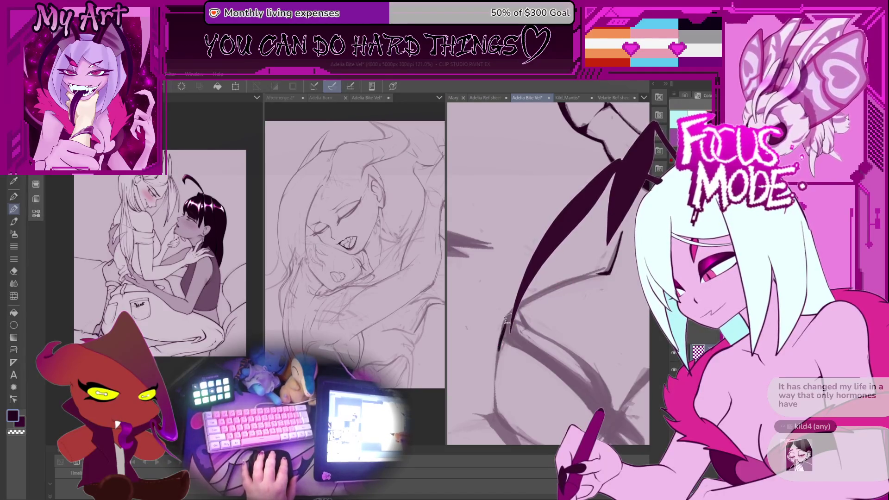
{"action": "left_click_drag", "start_coordinate": [524, 304], "coordinate": [510, 334]}
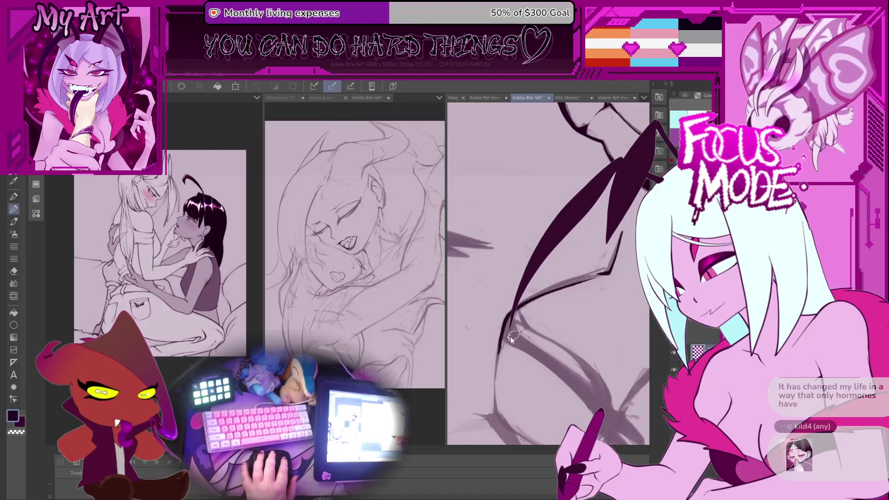
{"action": "key", "text": "ctrl+z"}
{"action": "left_click_drag", "start_coordinate": [559, 245], "coordinate": [502, 345]}
{"action": "key", "text": "ctrl+z"}
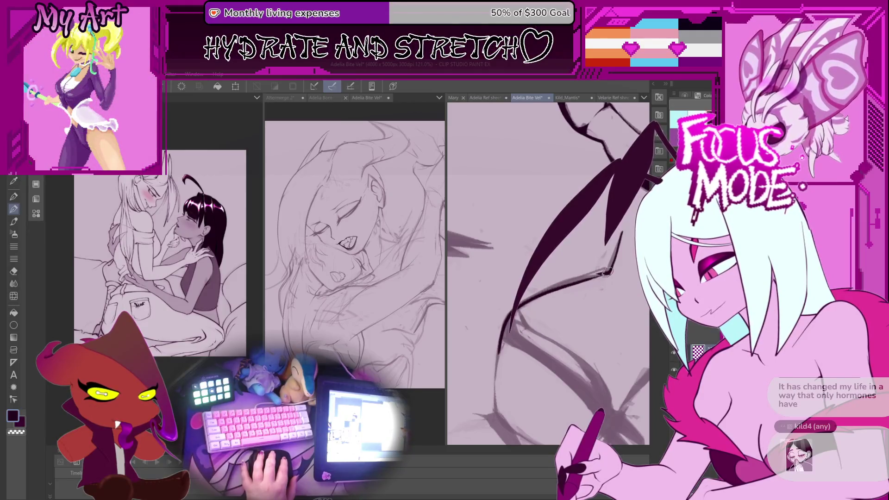
{"action": "left_click_drag", "start_coordinate": [560, 247], "coordinate": [504, 341]}
- Ink the upper curve of the face sketch
{"action": "left_click_drag", "start_coordinate": [514, 306], "coordinate": [600, 271]}
{"action": "scroll", "coordinate": [598, 287], "scroll_direction": "up", "scroll_amount": 2}
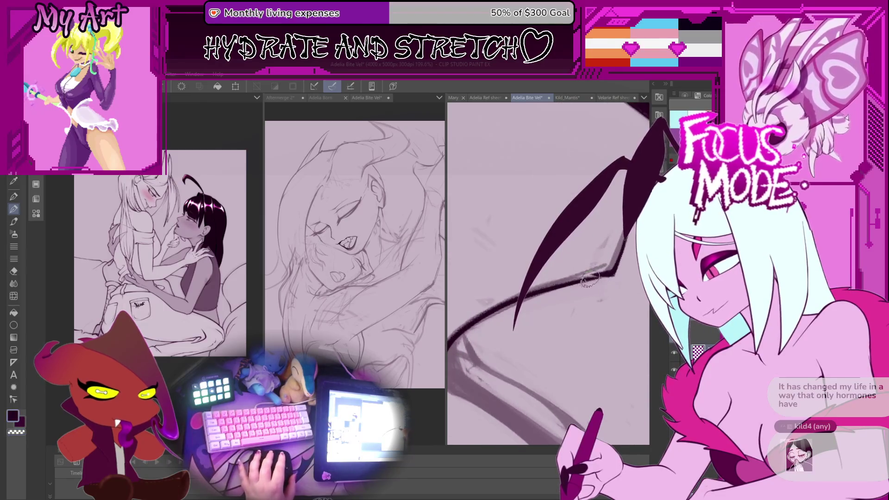
{"action": "scroll", "coordinate": [596, 287], "scroll_direction": "down", "scroll_amount": 3}
{"action": "scroll", "coordinate": [542, 296], "scroll_direction": "down", "scroll_amount": 3}
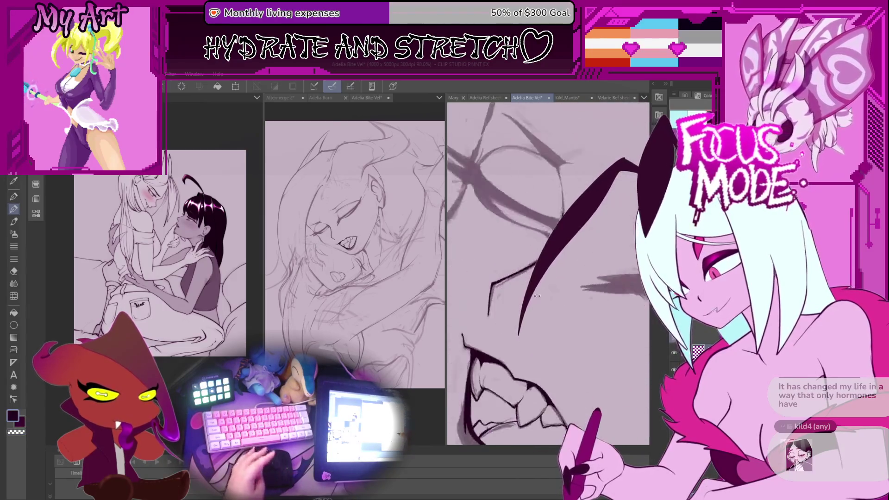
{"action": "key", "text": "minus"}
{"action": "key", "text": "minus"}
{"action": "key", "text": "minus"}
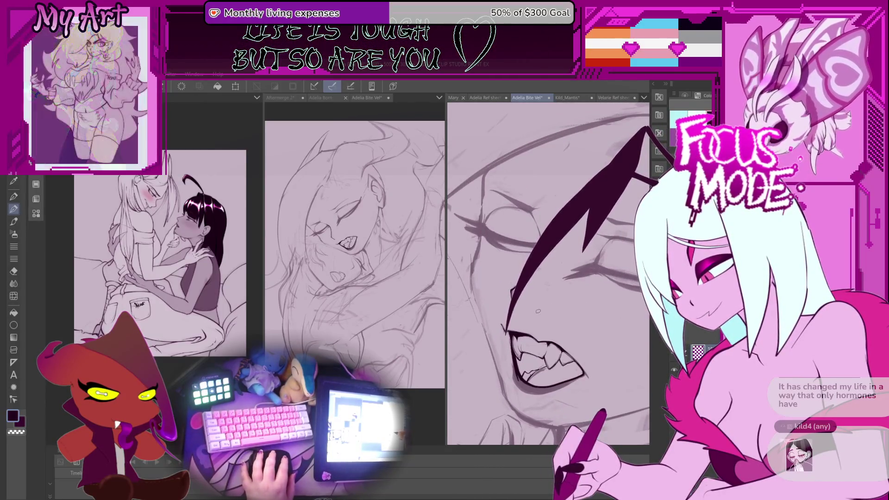
{"action": "key", "text": "minus"}
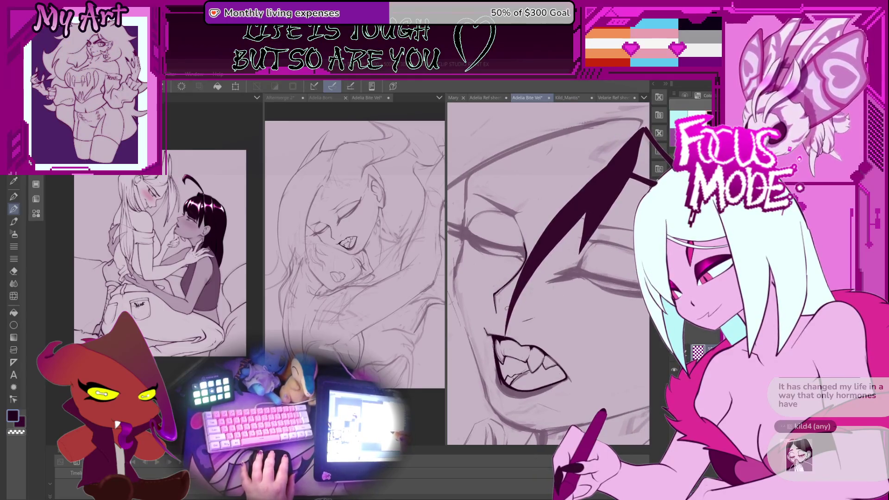
{"action": "key", "text": "minus"}
{"action": "key", "text": "minus"}
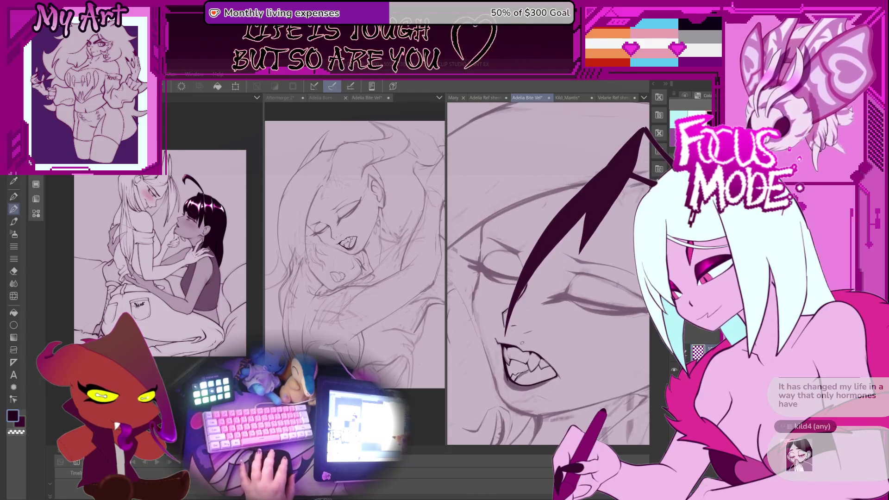
{"action": "scroll", "coordinate": [526, 340], "scroll_direction": "up", "scroll_amount": 2}
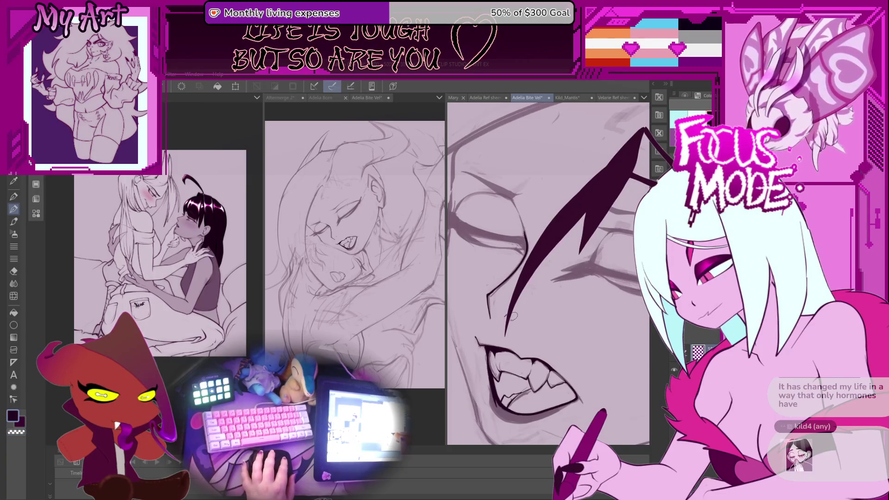
{"action": "scroll", "coordinate": [514, 317], "scroll_direction": "up", "scroll_amount": 2}
{"action": "scroll", "coordinate": [522, 320], "scroll_direction": "up", "scroll_amount": 4}
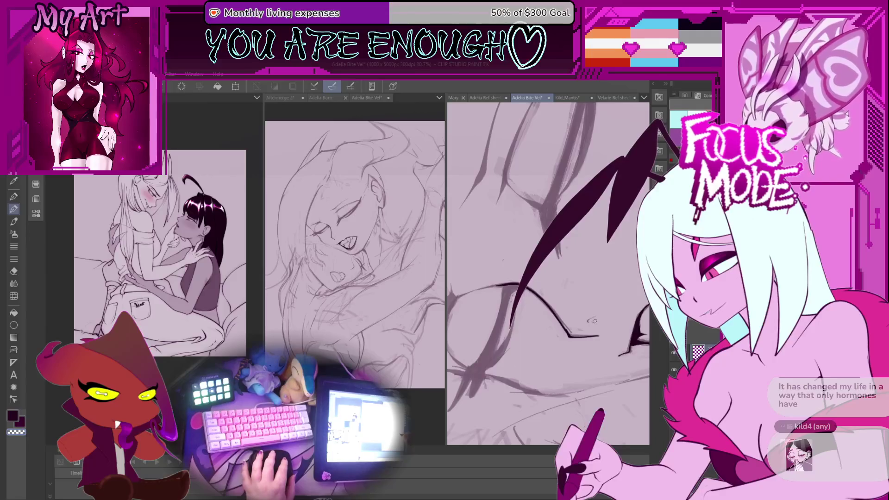
{"action": "scroll", "coordinate": [588, 322], "scroll_direction": "down", "scroll_amount": 5}
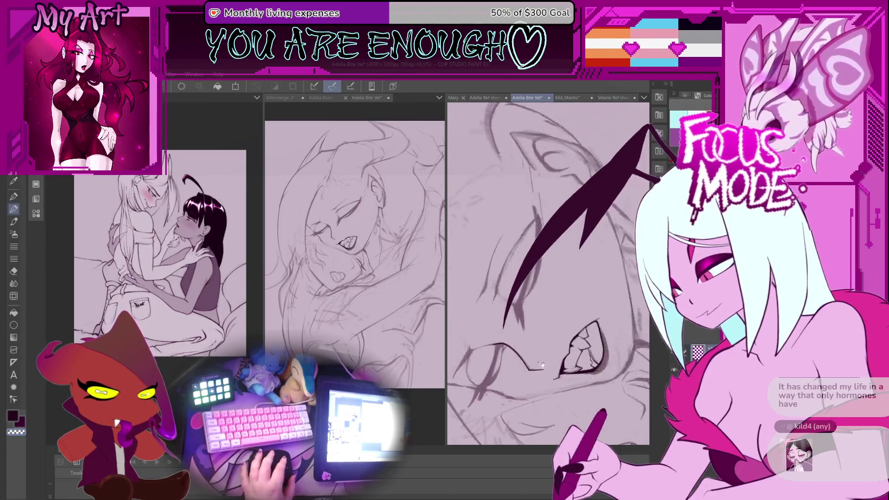
{"action": "scroll", "coordinate": [547, 308], "scroll_direction": "down", "scroll_amount": 1}
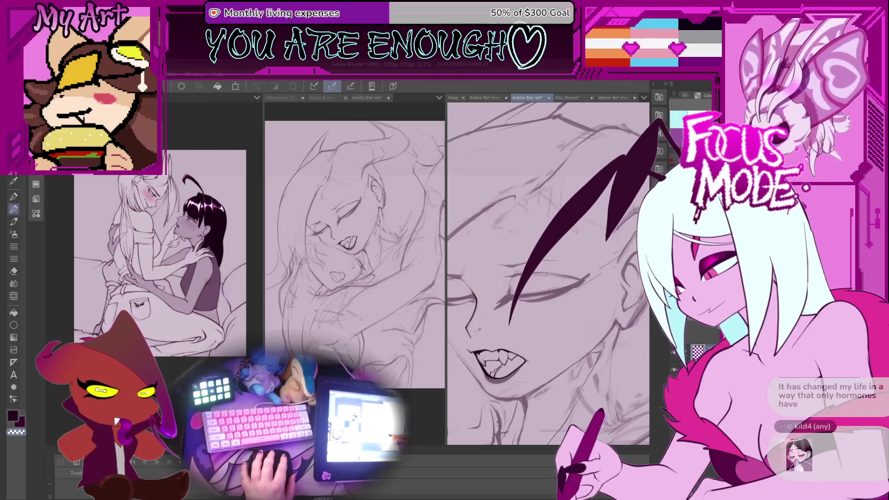
{"action": "scroll", "coordinate": [493, 325], "scroll_direction": "up", "scroll_amount": 3}
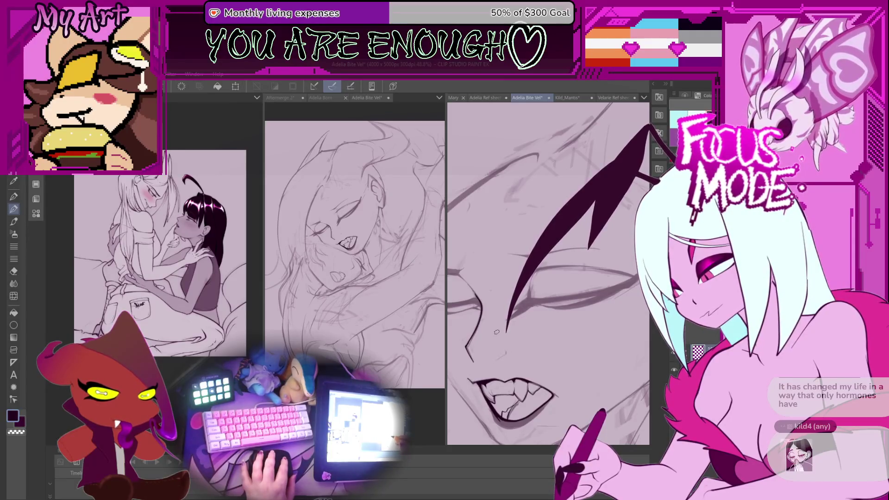
{"action": "scroll", "coordinate": [500, 345], "scroll_direction": "up", "scroll_amount": 1}
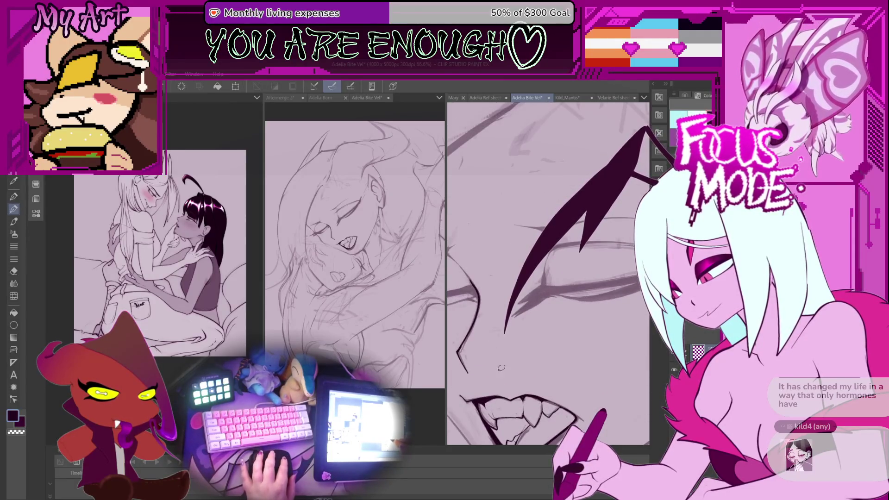
{"action": "scroll", "coordinate": [502, 326], "scroll_direction": "down", "scroll_amount": 5}
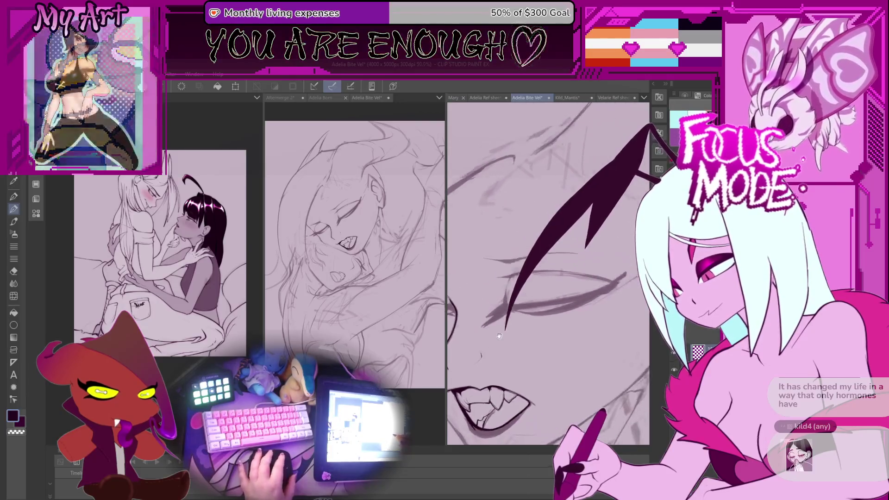
{"action": "scroll", "coordinate": [530, 321], "scroll_direction": "up", "scroll_amount": 5}
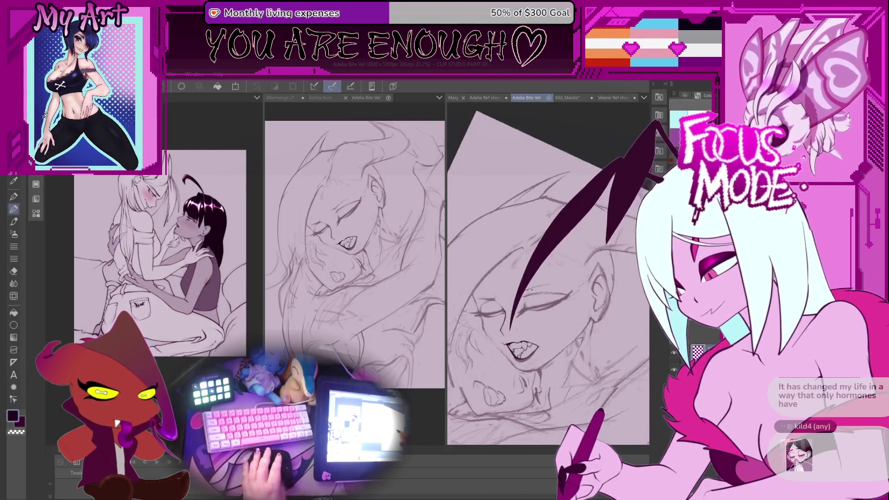
- Ink the lower dark wing stroke over the sketch, then undo it to retry
{"action": "scroll", "coordinate": [490, 307], "scroll_direction": "up", "scroll_amount": 2}
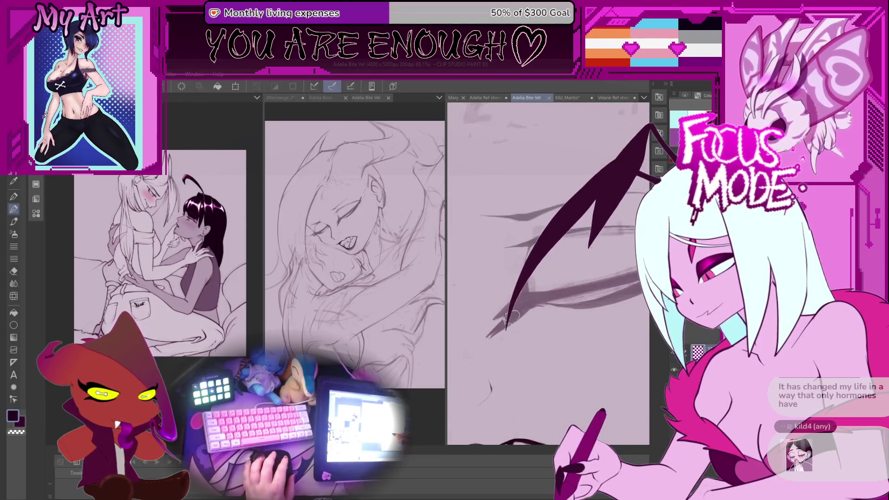
{"action": "mouse_move", "coordinate": [525, 323]}
{"action": "left_mouse_down"}
{"action": "mouse_move", "coordinate": [543, 326]}
{"action": "mouse_move", "coordinate": [512, 315]}
{"action": "left_mouse_up"}
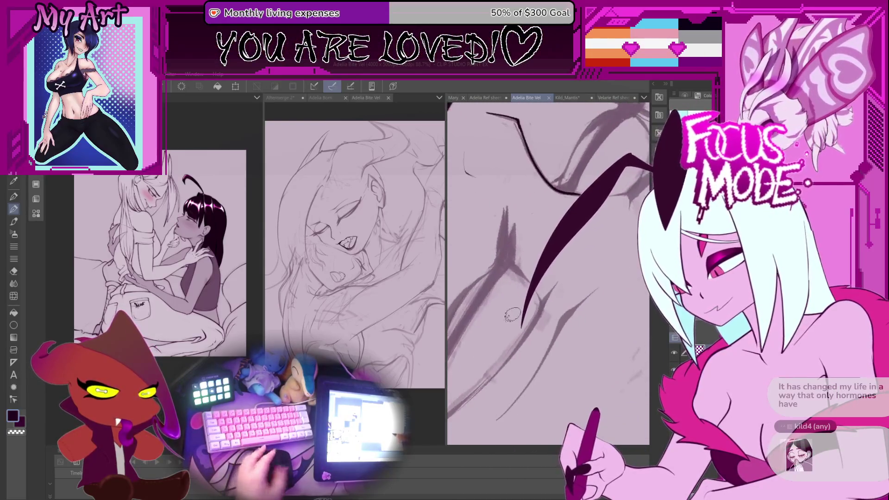
{"action": "scroll", "coordinate": [513, 315], "scroll_direction": "down", "scroll_amount": 3}
{"action": "scroll", "coordinate": [502, 324], "scroll_direction": "up", "scroll_amount": 3}
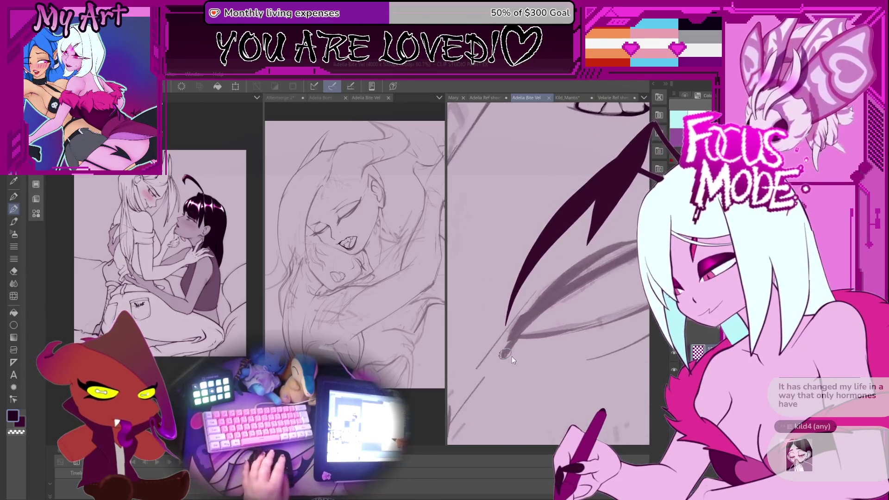
{"action": "scroll", "coordinate": [512, 356], "scroll_direction": "up", "scroll_amount": 2}
{"action": "left_click_drag", "start_coordinate": [507, 354], "coordinate": [525, 331]}
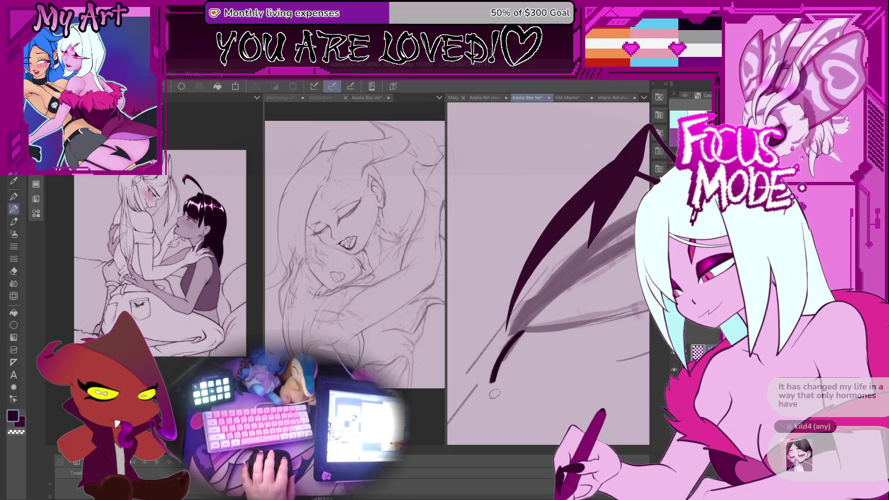
{"action": "key", "text": "ctrl+z"}
- Retry the lower wing stroke shorter, further left and smoother, undoing each attempt
{"action": "mouse_move", "coordinate": [497, 365]}
{"action": "left_mouse_down"}
{"action": "mouse_move", "coordinate": [524, 332]}
{"action": "mouse_move", "coordinate": [484, 390]}
{"action": "left_mouse_up"}
{"action": "key", "text": "ctrl+z"}
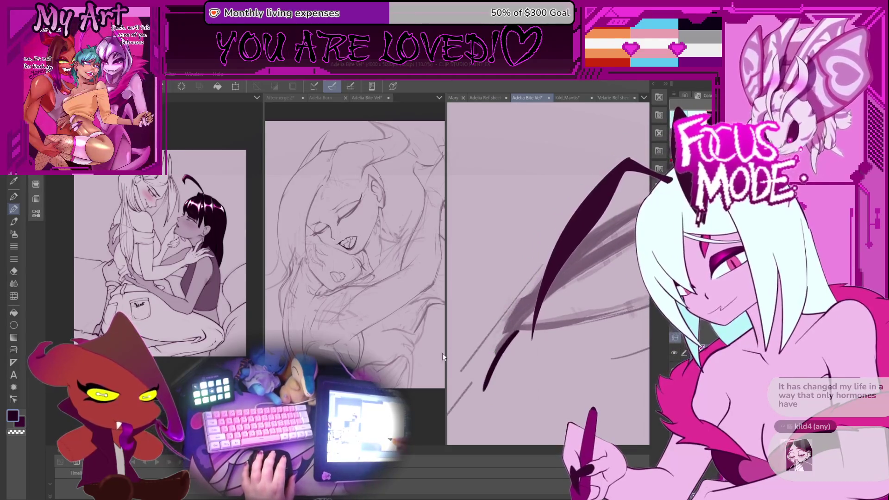
{"action": "key", "text": "ctrl+z"}
{"action": "left_click_drag", "start_coordinate": [516, 333], "coordinate": [486, 385]}
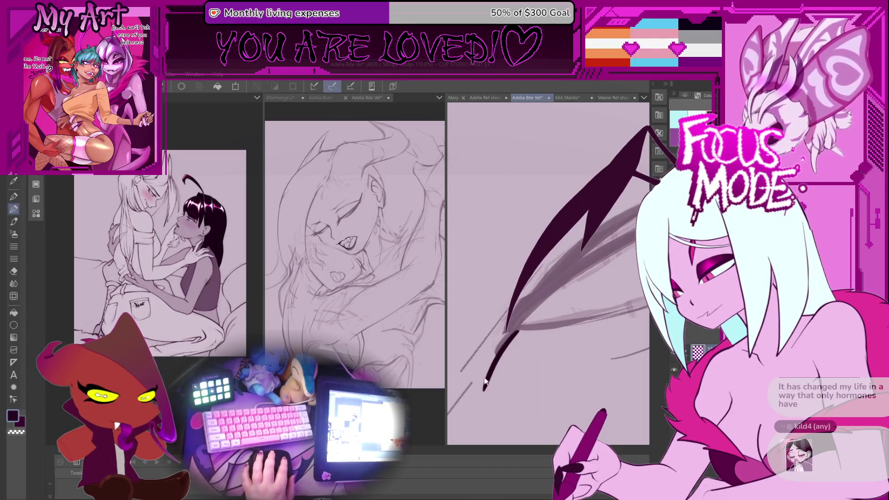
{"action": "key", "text": "ctrl+z"}
{"action": "mouse_move", "coordinate": [529, 313]}
{"action": "left_mouse_down"}
{"action": "mouse_move", "coordinate": [486, 385]}
{"action": "mouse_move", "coordinate": [463, 380]}
{"action": "left_mouse_up"}
{"action": "key", "text": "ctrl+z"}
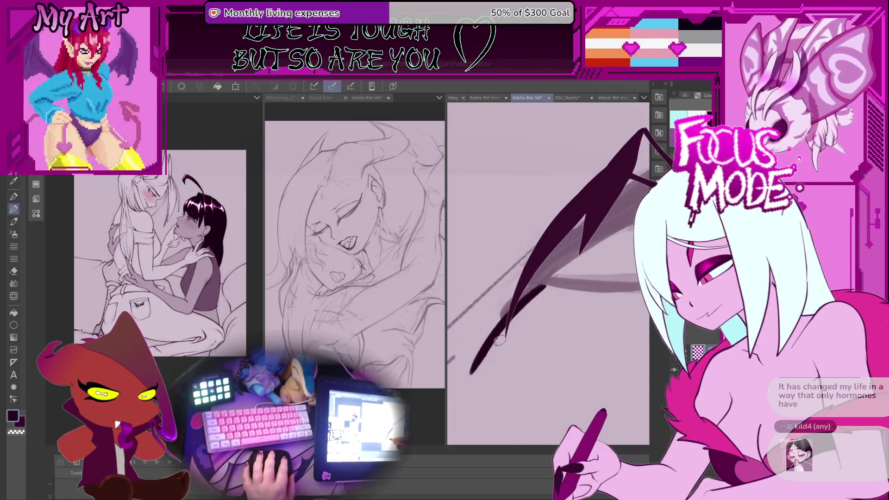
- Thicken and darken the lower wing line with two extra pen strokes
{"action": "mouse_move", "coordinate": [486, 354]}
{"action": "left_mouse_down"}
{"action": "mouse_move", "coordinate": [523, 337]}
{"action": "mouse_move", "coordinate": [498, 351]}
{"action": "left_mouse_up"}
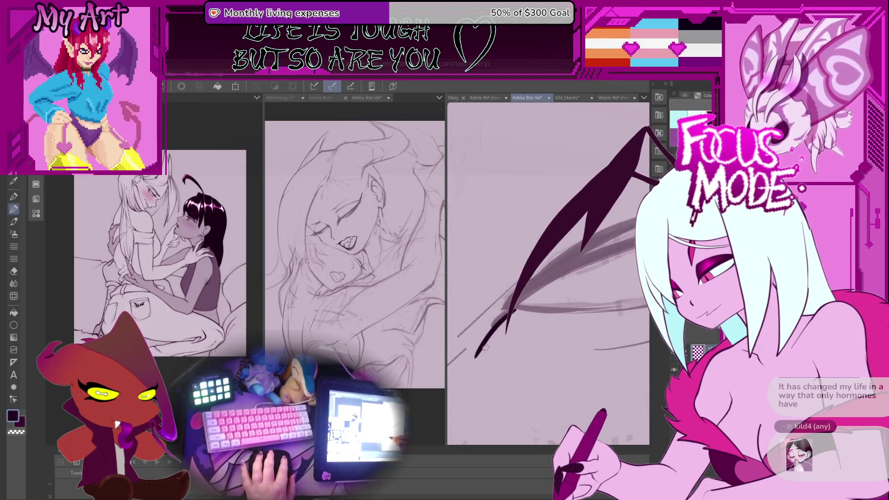
{"action": "left_click_drag", "start_coordinate": [473, 359], "coordinate": [495, 321]}
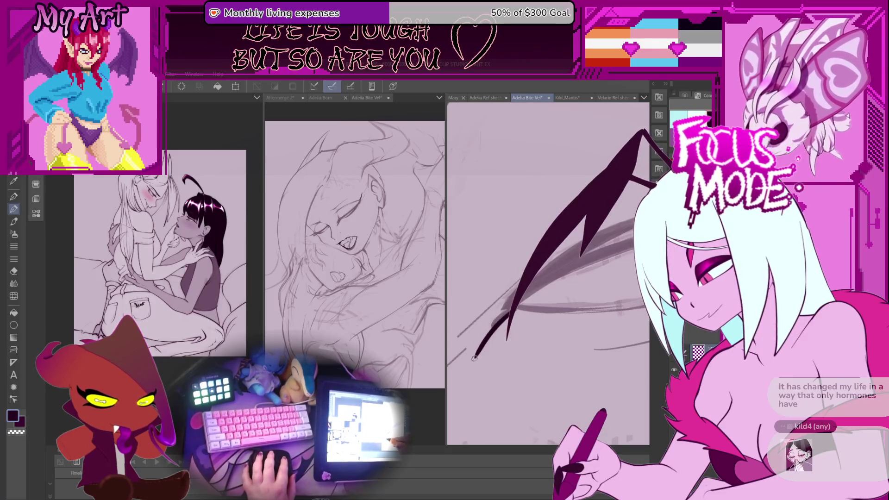
{"action": "mouse_move", "coordinate": [533, 289]}
{"action": "left_mouse_down"}
{"action": "mouse_move", "coordinate": [472, 361]}
{"action": "mouse_move", "coordinate": [489, 327]}
{"action": "left_mouse_up"}
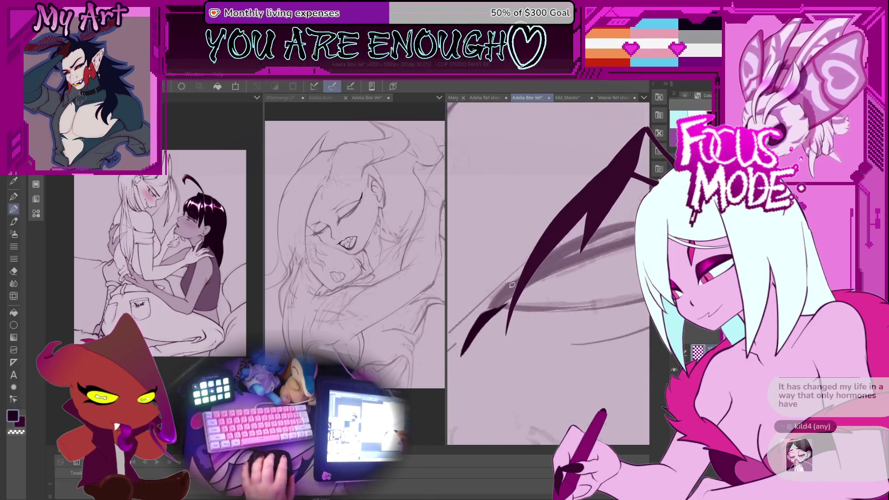
{"action": "left_click_drag", "start_coordinate": [521, 300], "coordinate": [502, 314]}
{"action": "scroll", "coordinate": [502, 314], "scroll_direction": "up", "scroll_amount": 2}
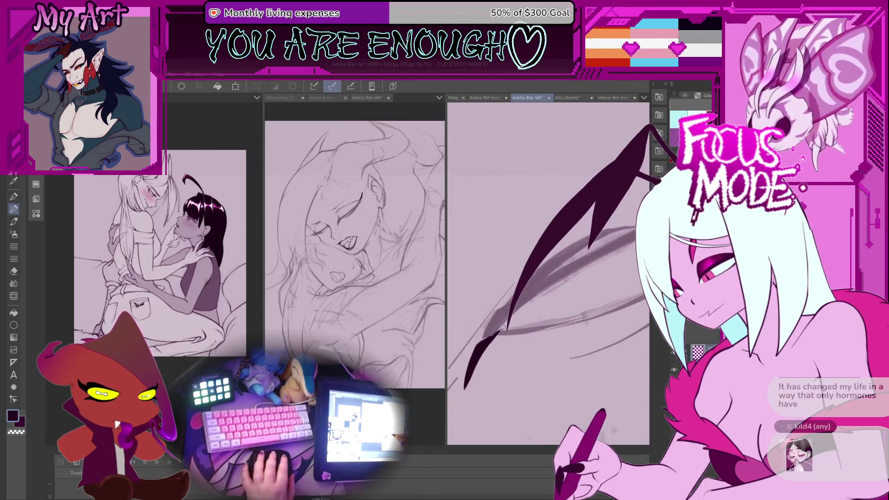
{"action": "left_click_drag", "start_coordinate": [516, 324], "coordinate": [504, 338]}
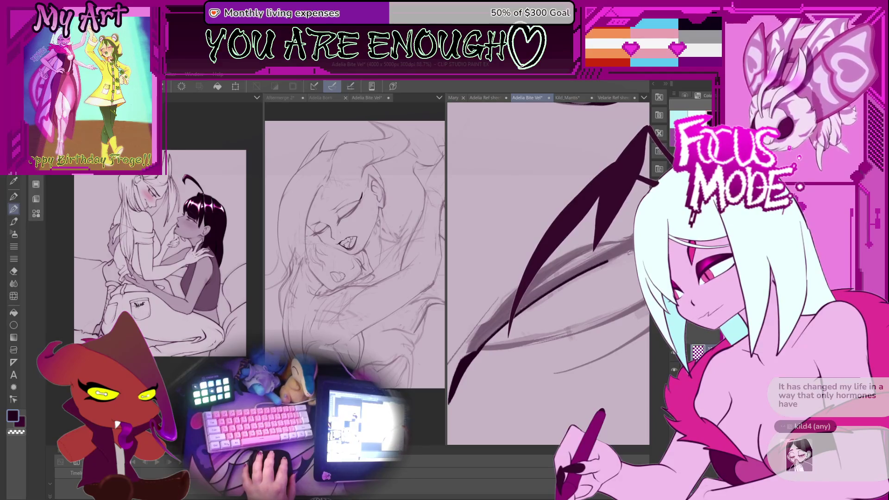
- Darken and reshape the wing's lower-left edge, discarding one unsuccessful stroke
{"action": "scroll", "coordinate": [629, 252], "scroll_direction": "up", "scroll_amount": 4}
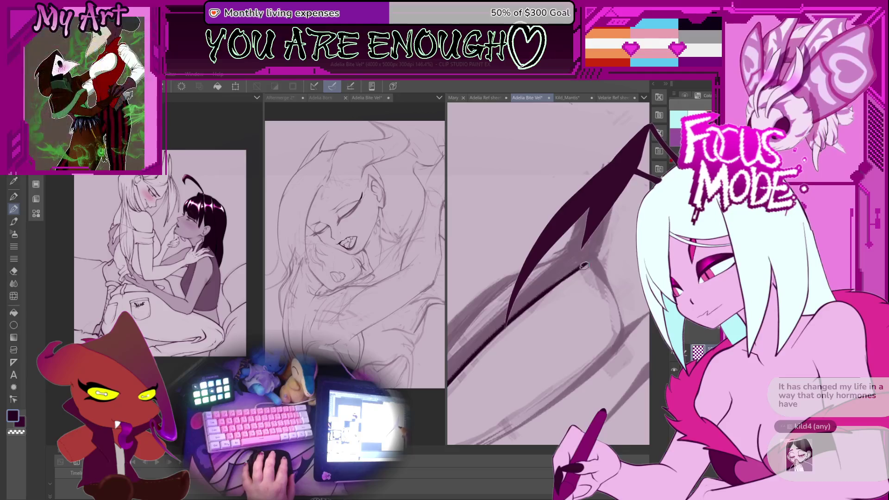
{"action": "scroll", "coordinate": [595, 250], "scroll_direction": "up", "scroll_amount": 1}
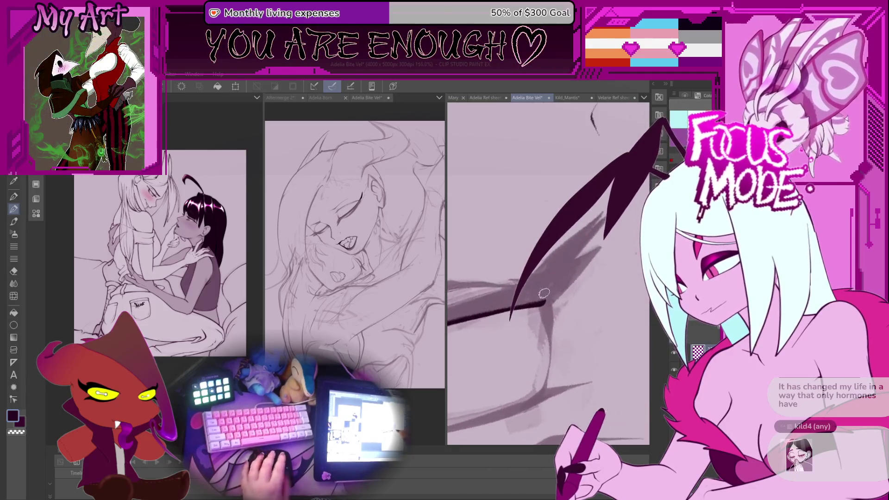
{"action": "left_click_drag", "start_coordinate": [512, 271], "coordinate": [535, 314]}
{"action": "key", "text": "ctrl+z"}
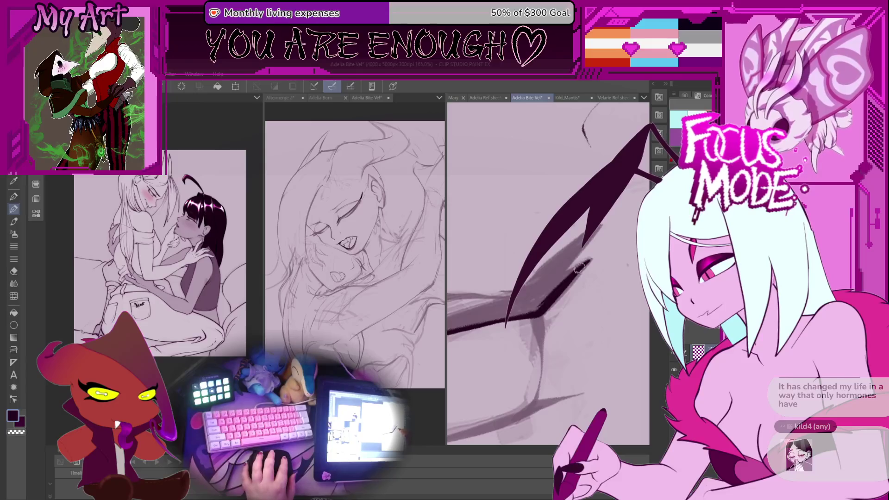
{"action": "scroll", "coordinate": [555, 295], "scroll_direction": "down", "scroll_amount": 3}
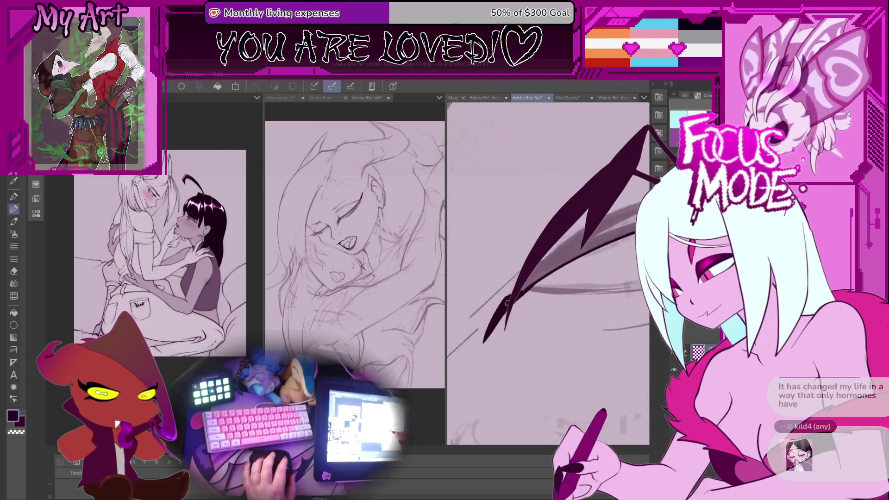
{"action": "scroll", "coordinate": [496, 337], "scroll_direction": "up", "scroll_amount": 3}
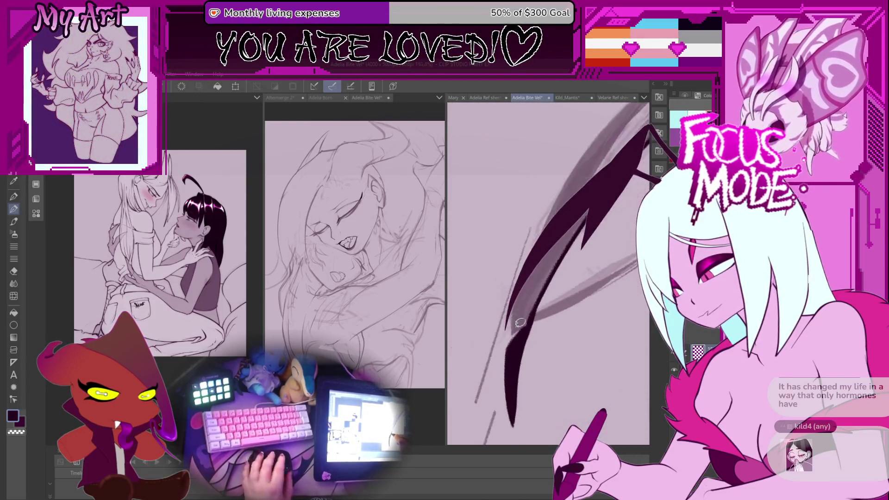
{"action": "left_click_drag", "start_coordinate": [507, 338], "coordinate": [521, 269]}
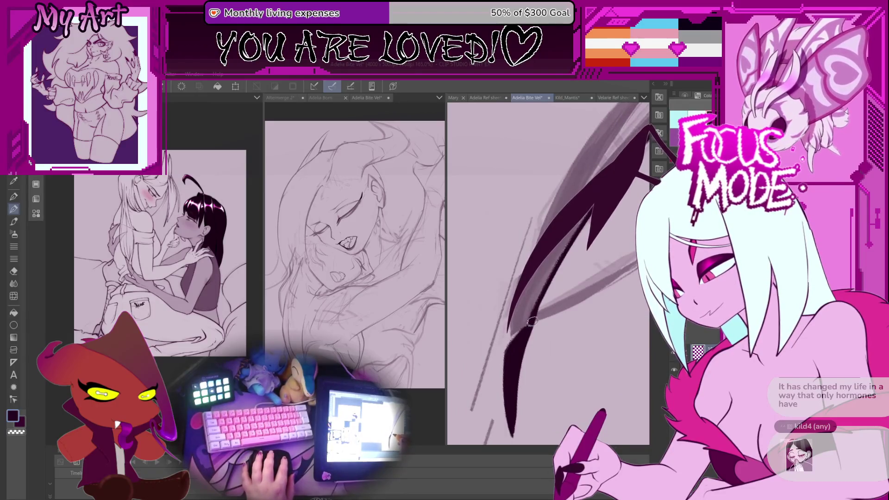
- Add dark strokes along the lower wing and redraw the upper wing spike
{"action": "scroll", "coordinate": [520, 303], "scroll_direction": "up", "scroll_amount": 2}
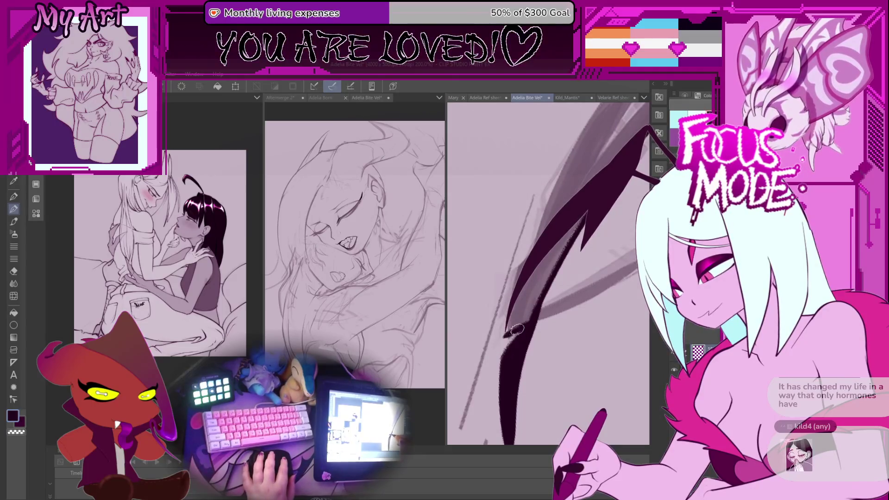
{"action": "scroll", "coordinate": [503, 331], "scroll_direction": "down", "scroll_amount": 3}
{"action": "scroll", "coordinate": [497, 327], "scroll_direction": "up", "scroll_amount": 2}
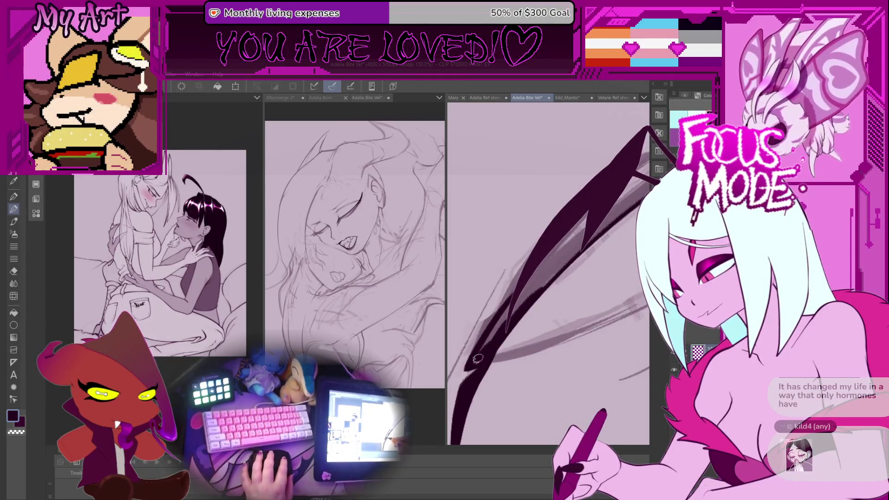
{"action": "scroll", "coordinate": [512, 309], "scroll_direction": "down", "scroll_amount": 2}
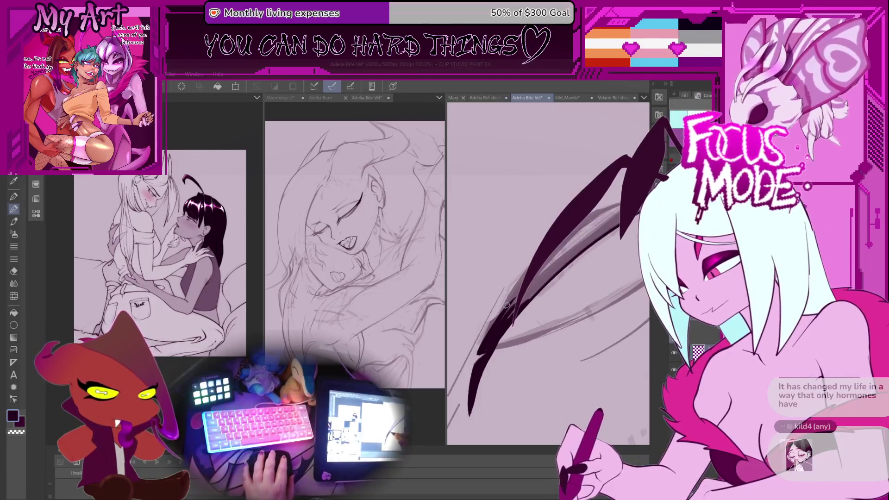
{"action": "key", "text": "minus"}
{"action": "key", "text": "minus"}
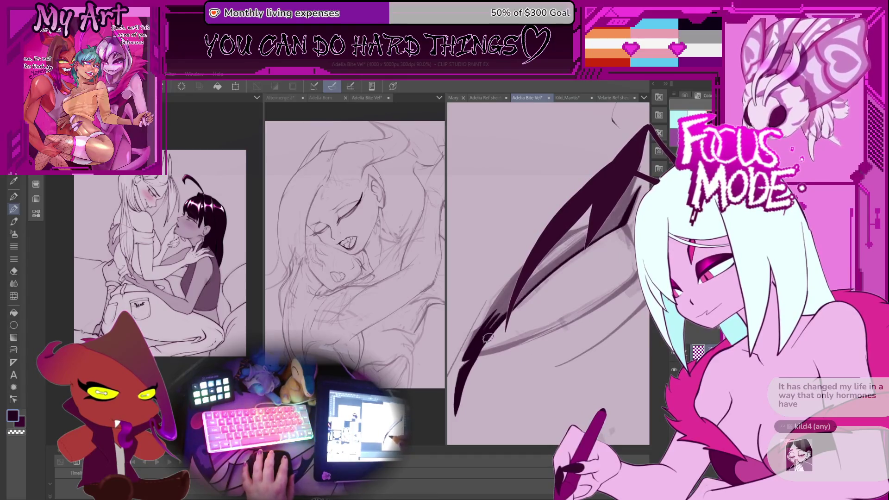
{"action": "left_click_drag", "start_coordinate": [521, 296], "coordinate": [621, 223]}
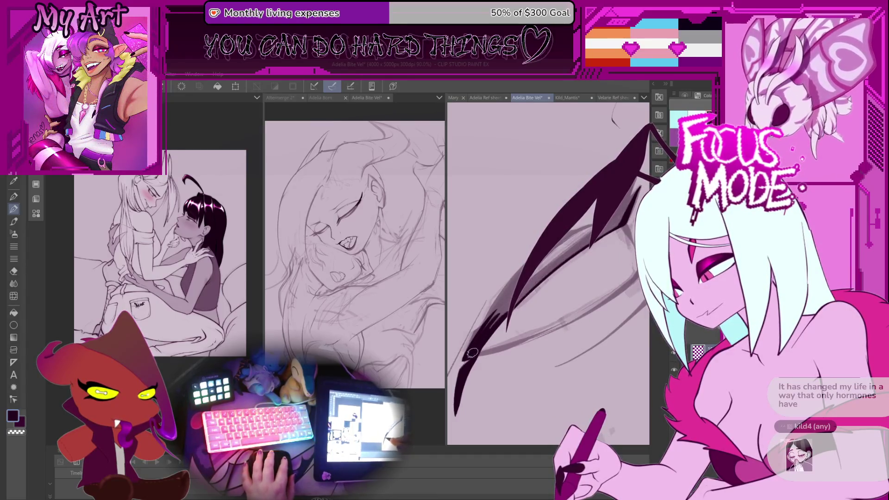
{"action": "left_click_drag", "start_coordinate": [504, 311], "coordinate": [474, 346]}
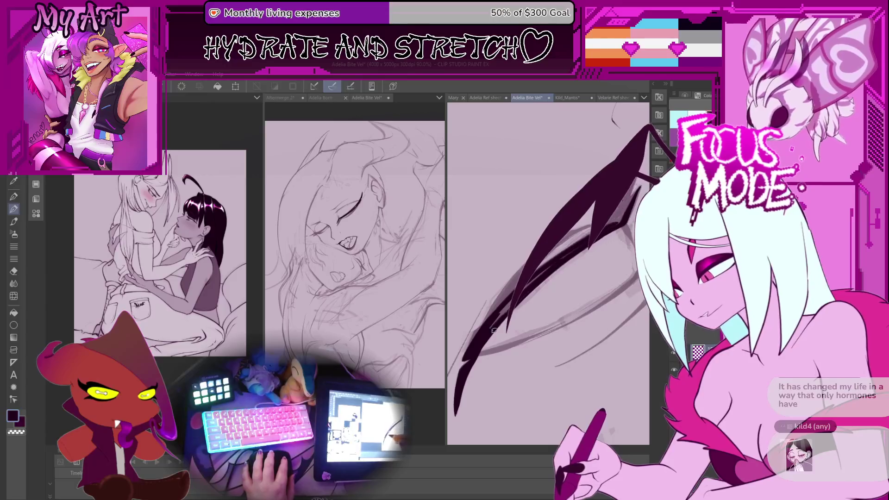
{"action": "left_click_drag", "start_coordinate": [663, 122], "coordinate": [616, 234]}
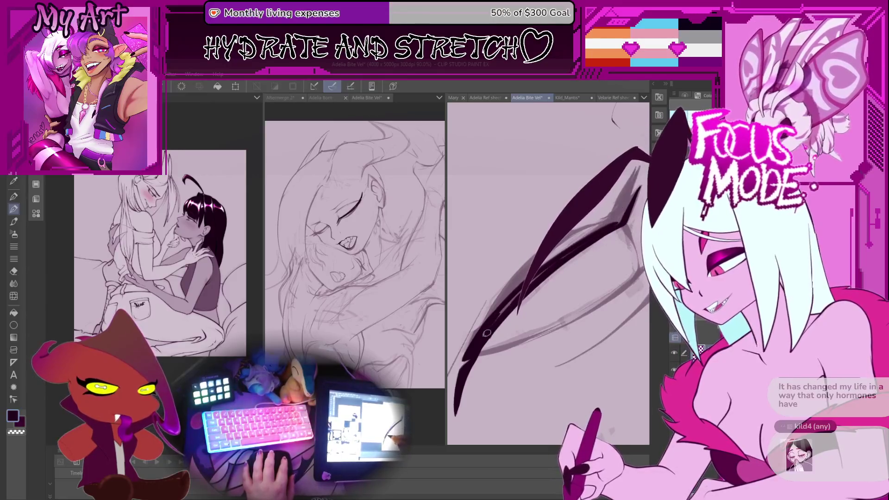
{"action": "scroll", "coordinate": [553, 262], "scroll_direction": "down", "scroll_amount": 5}
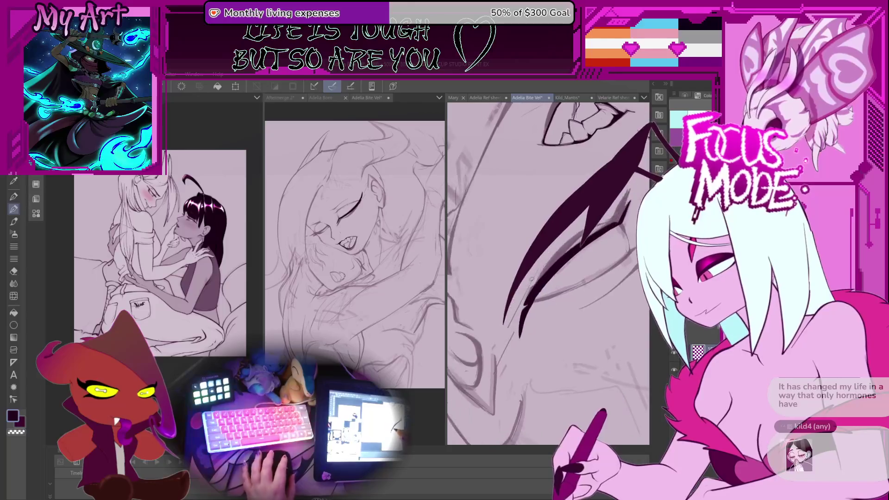
- Replace the last spike change with a thick dark diagonal stroke along the wing
{"action": "scroll", "coordinate": [484, 334], "scroll_direction": "up", "scroll_amount": 5}
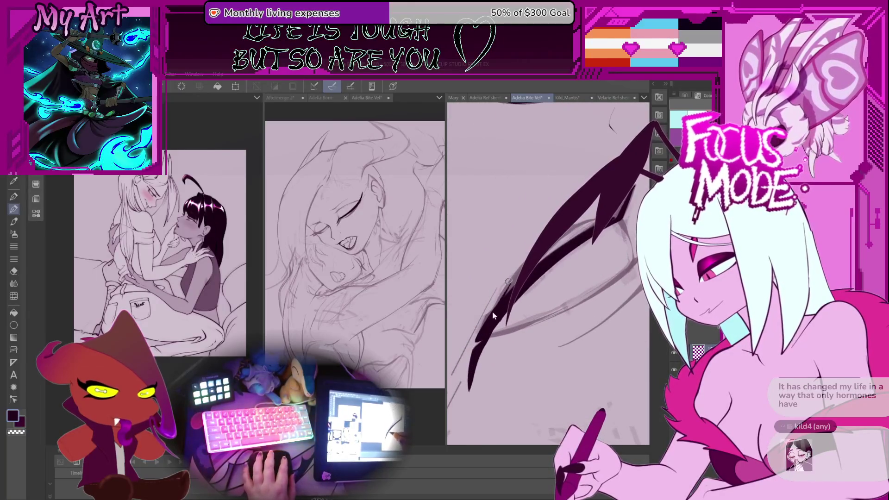
{"action": "key", "text": "ctrl+z"}
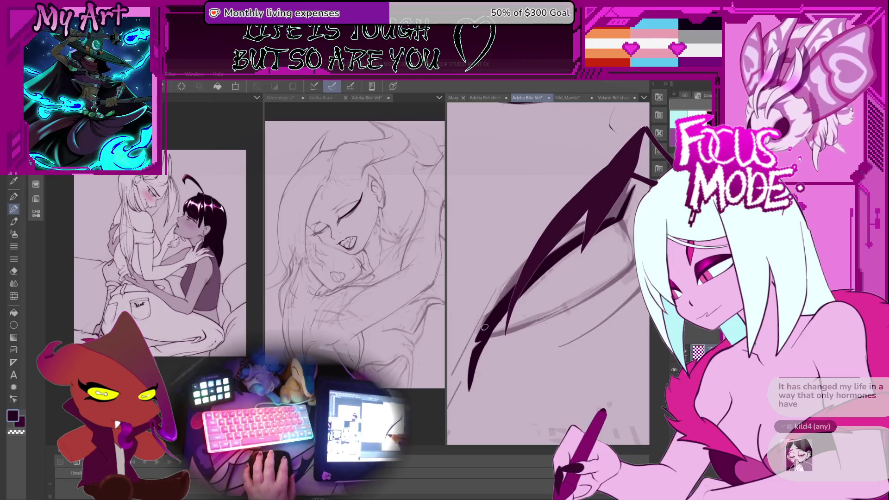
{"action": "left_click_drag", "start_coordinate": [495, 296], "coordinate": [531, 250]}
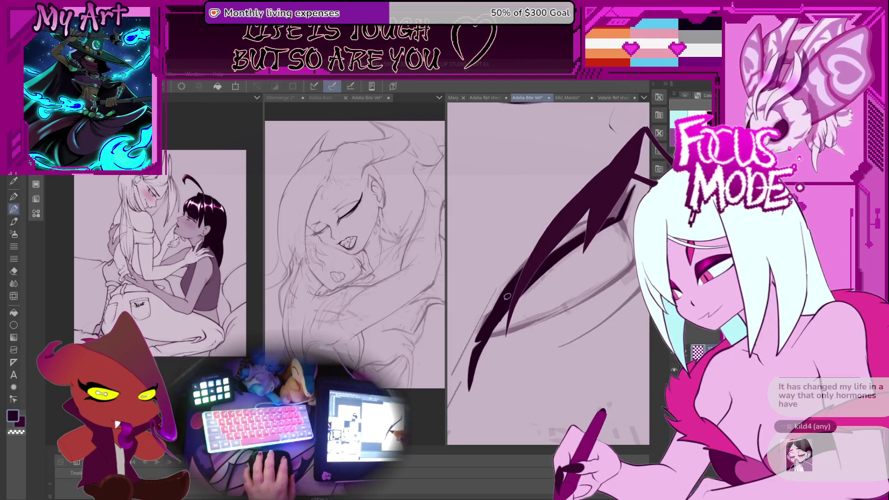
{"action": "key", "text": "ctrl+z"}
{"action": "left_click_drag", "start_coordinate": [616, 247], "coordinate": [451, 393]}
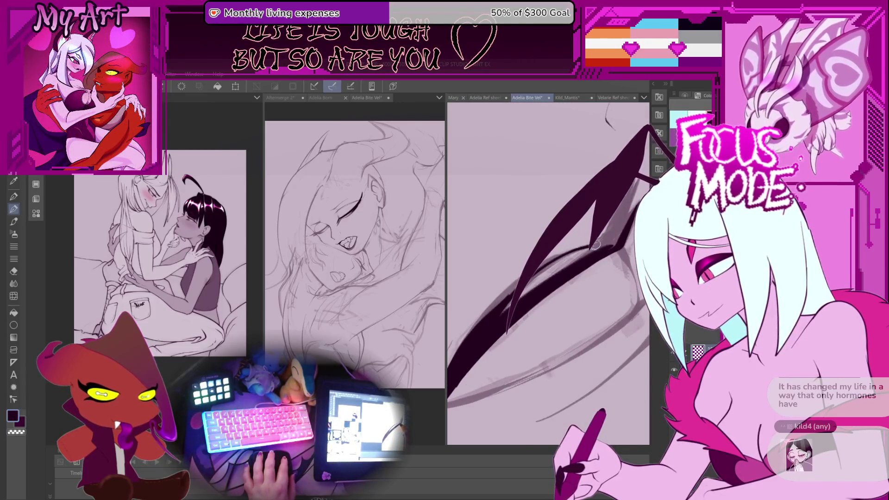
{"action": "left_click_drag", "start_coordinate": [538, 271], "coordinate": [515, 327]}
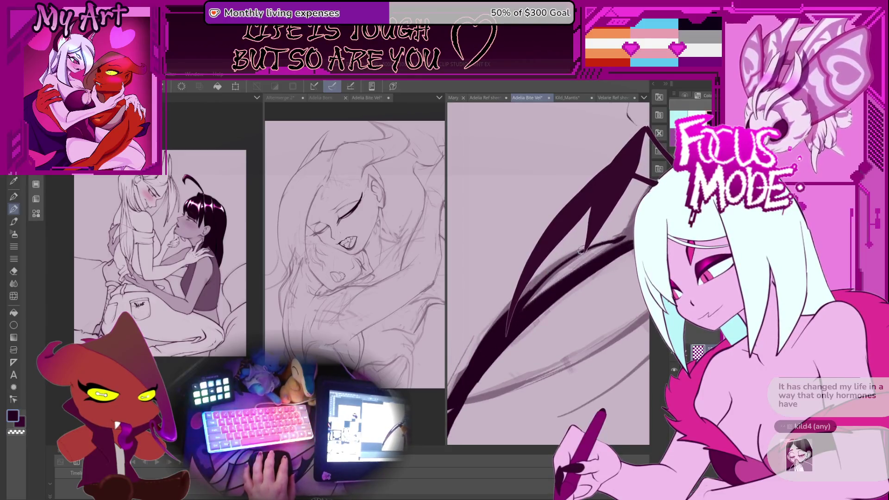
- Try widening the curved dark band, then undo it and the recent hair strokes
{"action": "mouse_move", "coordinate": [463, 419]}
{"action": "left_mouse_down"}
{"action": "mouse_move", "coordinate": [579, 315]}
{"action": "mouse_move", "coordinate": [634, 250]}
{"action": "left_mouse_up"}
{"action": "left_click_drag", "start_coordinate": [514, 308], "coordinate": [562, 267]}
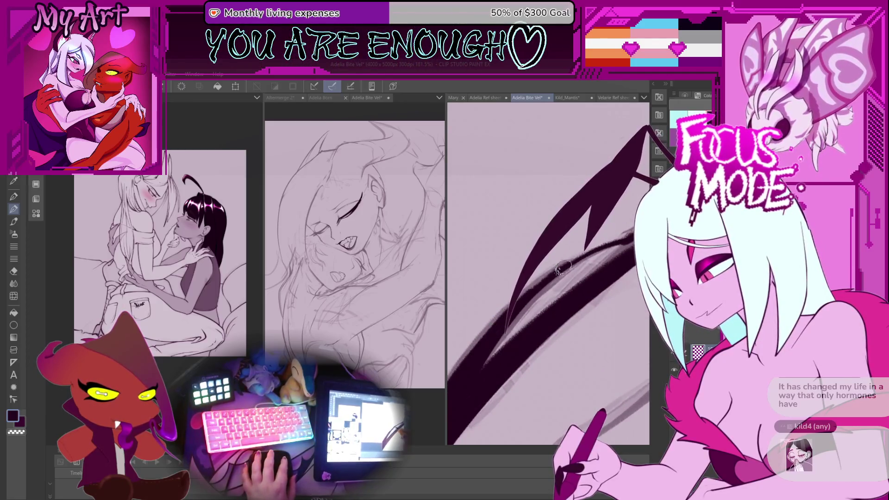
{"action": "key", "text": "ctrl+z"}
{"action": "key", "text": "ctrl+z"}
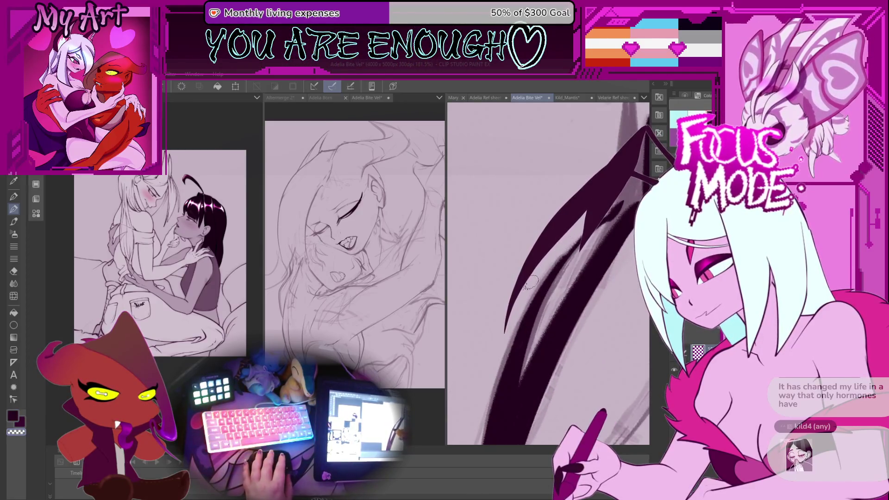
{"action": "key", "text": "ctrl+z"}
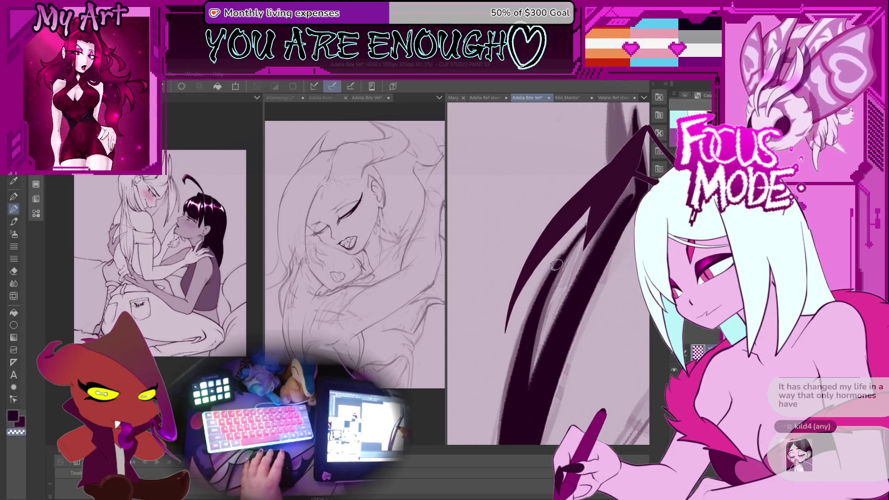
{"action": "key", "text": "ctrl+z"}
{"action": "key", "text": "ctrl+z"}
{"action": "key", "text": "ctrl+z"}
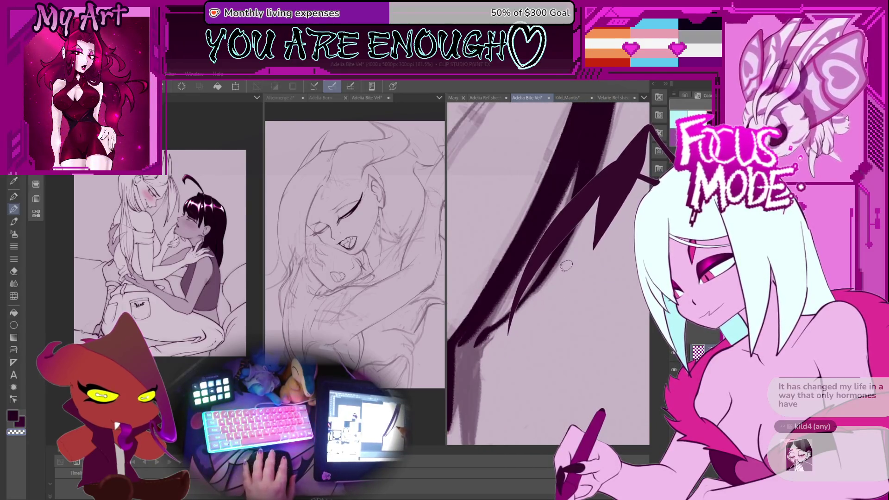
{"action": "key", "text": "ctrl+z"}
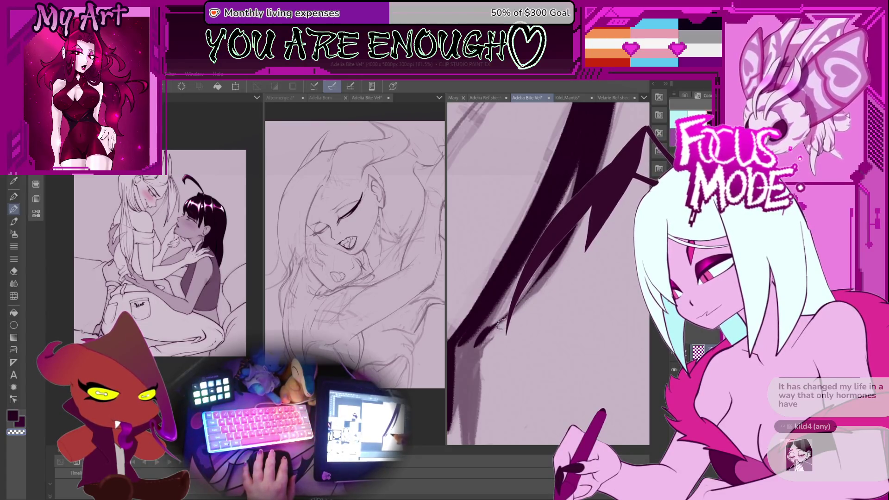
- Repaint a dark downward hair stroke beside the eye
{"action": "scroll", "coordinate": [489, 339], "scroll_direction": "down", "scroll_amount": 1}
{"action": "scroll", "coordinate": [509, 320], "scroll_direction": "up", "scroll_amount": 3}
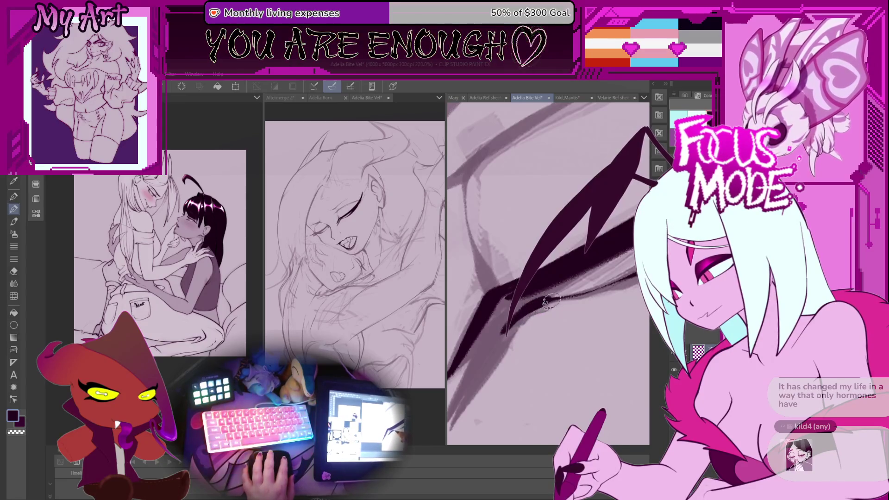
{"action": "mouse_move", "coordinate": [516, 318]}
{"action": "left_mouse_down"}
{"action": "mouse_move", "coordinate": [486, 403]}
{"action": "mouse_move", "coordinate": [504, 304]}
{"action": "left_mouse_up"}
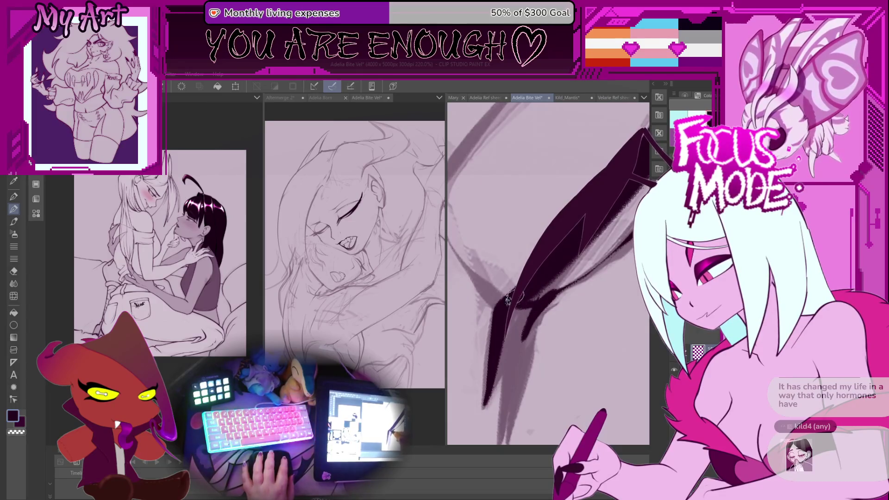
{"action": "scroll", "coordinate": [523, 296], "scroll_direction": "down", "scroll_amount": 6}
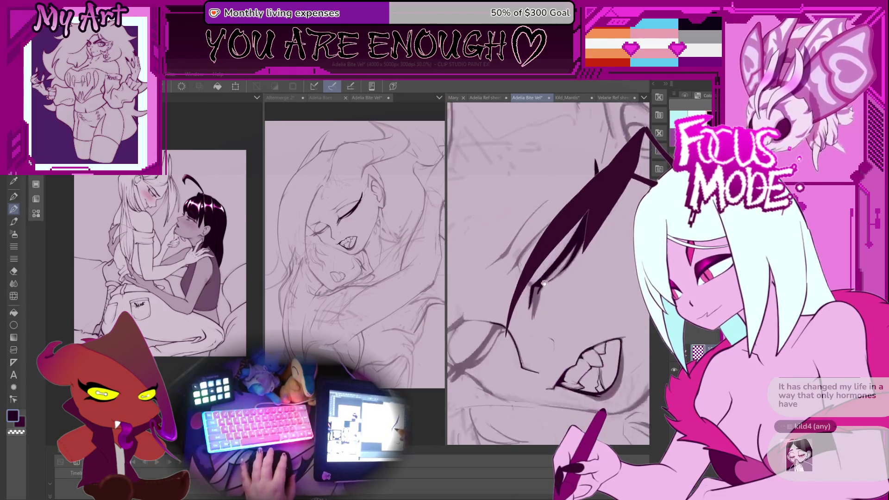
- Redraw the thin hair spike over the eye higher up and touch up its tip twice
{"action": "scroll", "coordinate": [544, 263], "scroll_direction": "down", "scroll_amount": 3}
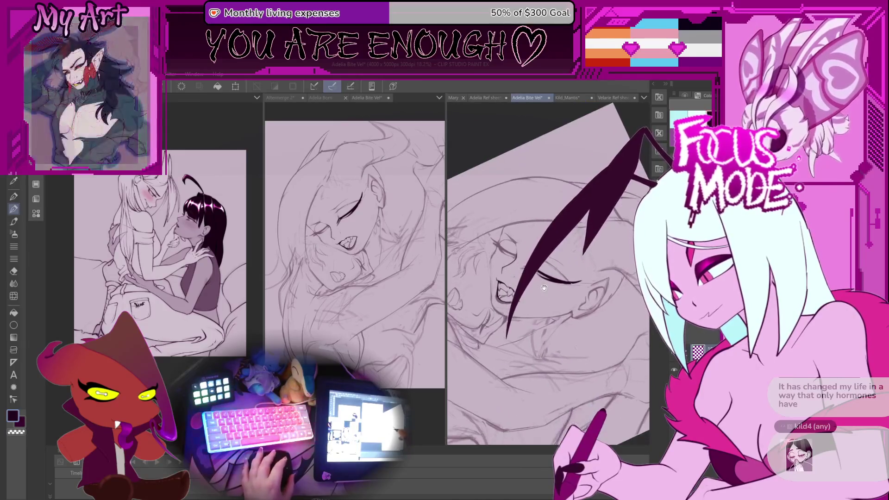
{"action": "scroll", "coordinate": [539, 296], "scroll_direction": "up", "scroll_amount": 5}
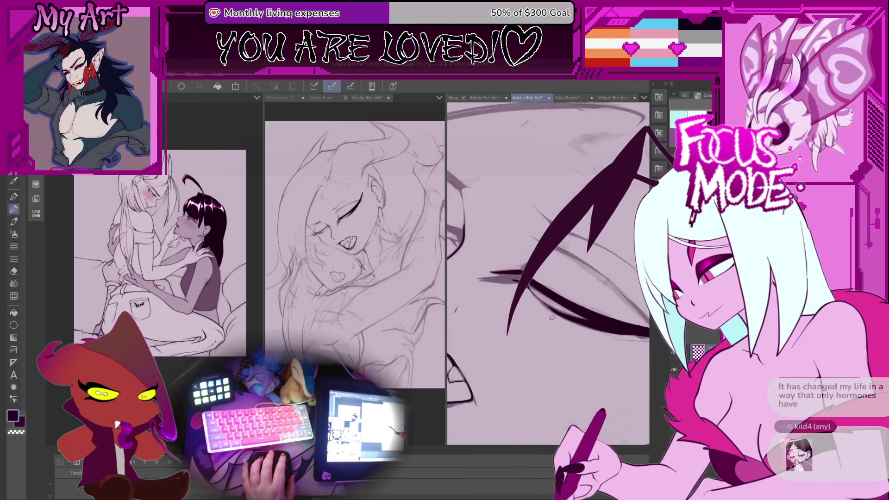
{"action": "left_click_drag", "start_coordinate": [540, 297], "coordinate": [507, 287]}
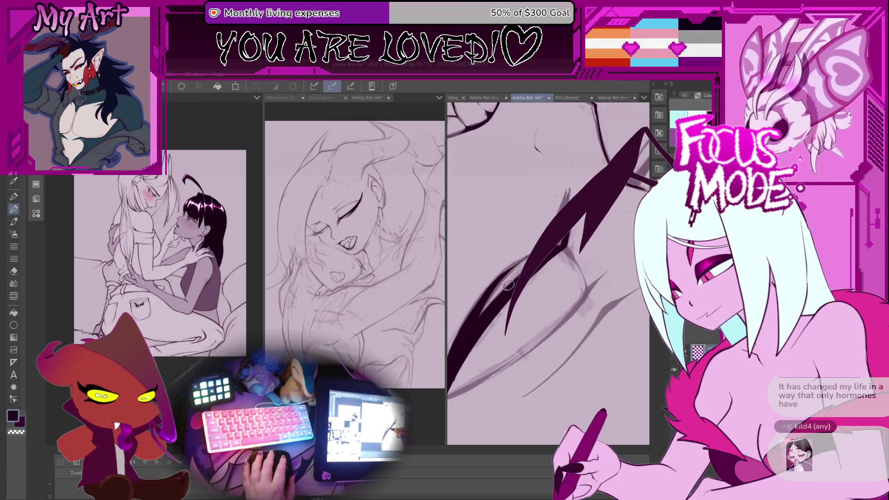
{"action": "scroll", "coordinate": [509, 283], "scroll_direction": "up", "scroll_amount": 3}
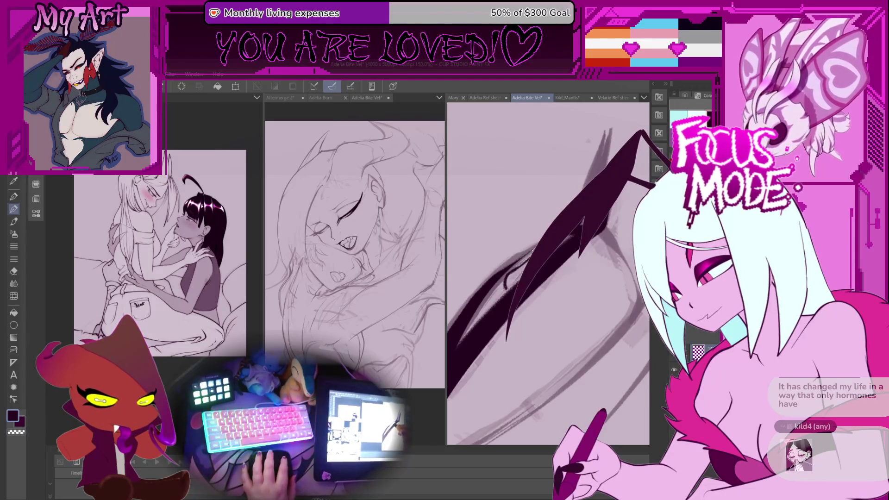
{"action": "scroll", "coordinate": [495, 317], "scroll_direction": "up", "scroll_amount": 3}
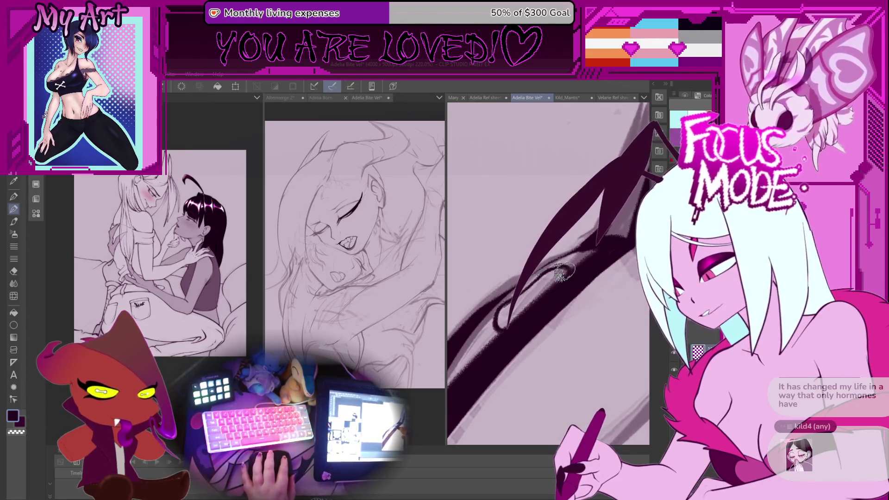
{"action": "left_click_drag", "start_coordinate": [507, 331], "coordinate": [598, 209]}
{"action": "left_click_drag", "start_coordinate": [507, 331], "coordinate": [586, 218]}
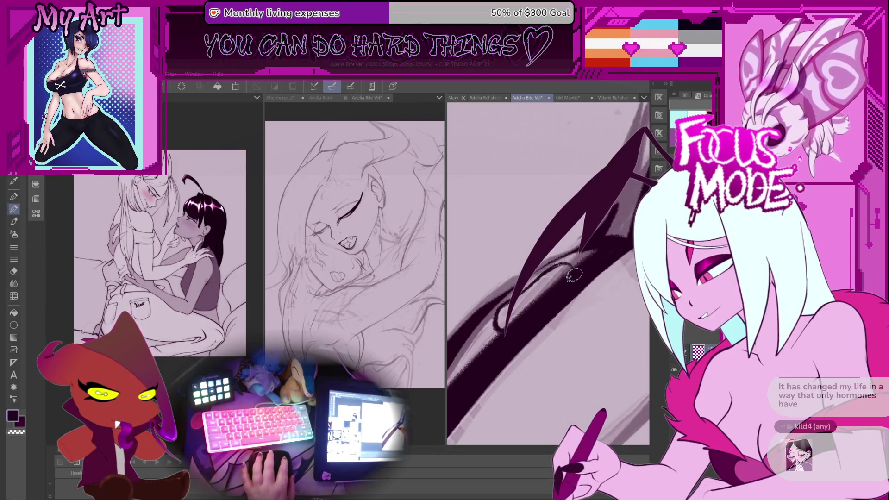
{"action": "left_click_drag", "start_coordinate": [543, 273], "coordinate": [570, 266]}
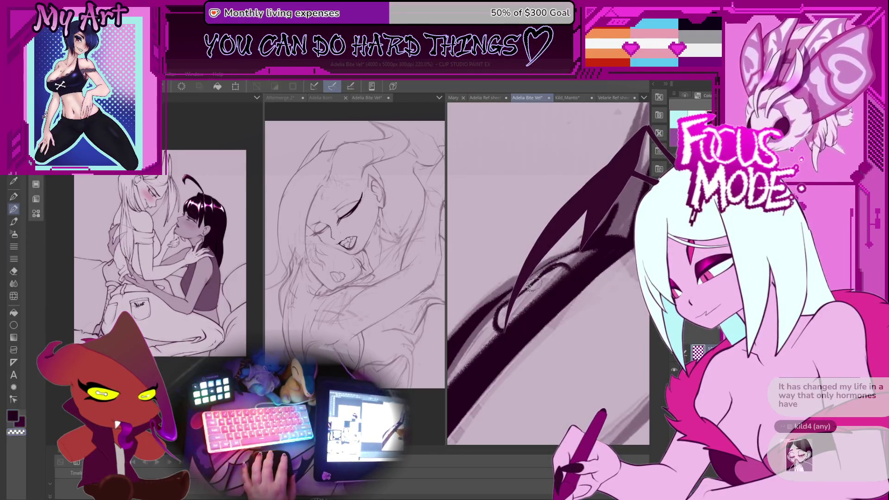
{"action": "left_click_drag", "start_coordinate": [521, 292], "coordinate": [576, 222]}
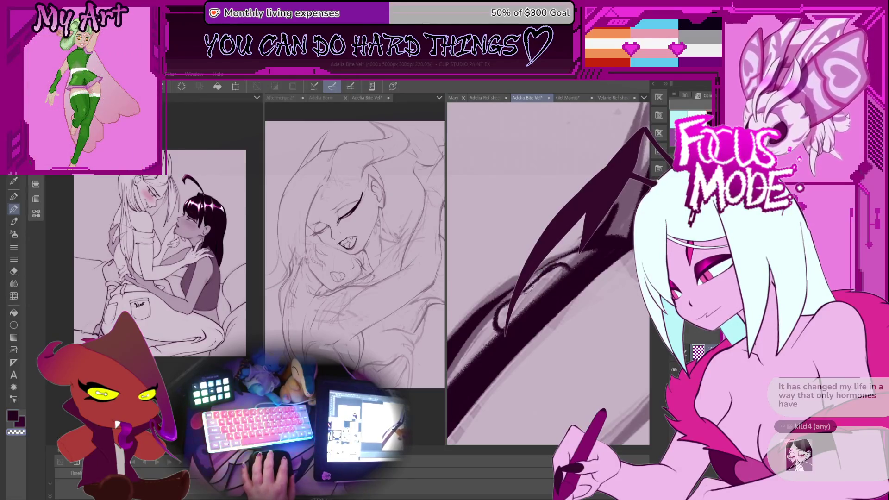
{"action": "left_click_drag", "start_coordinate": [521, 292], "coordinate": [577, 222]}
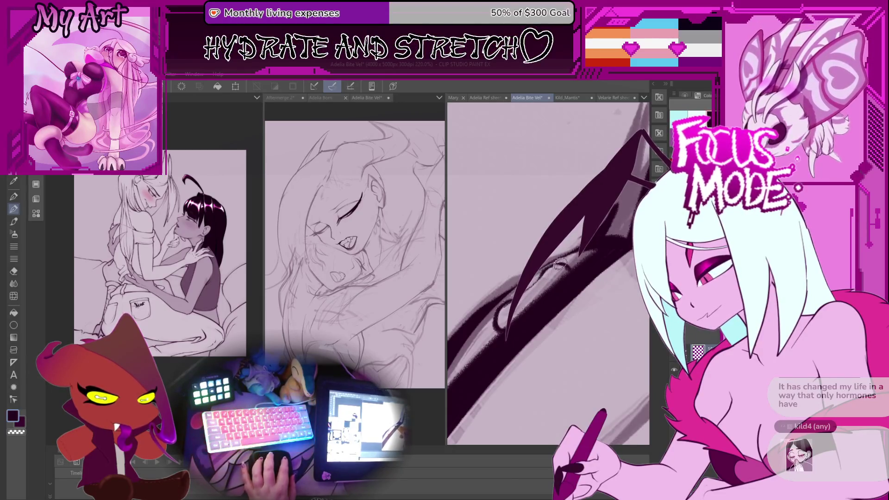
{"action": "scroll", "coordinate": [547, 289], "scroll_direction": "down", "scroll_amount": 3}
{"action": "scroll", "coordinate": [547, 289], "scroll_direction": "down", "scroll_amount": 5}
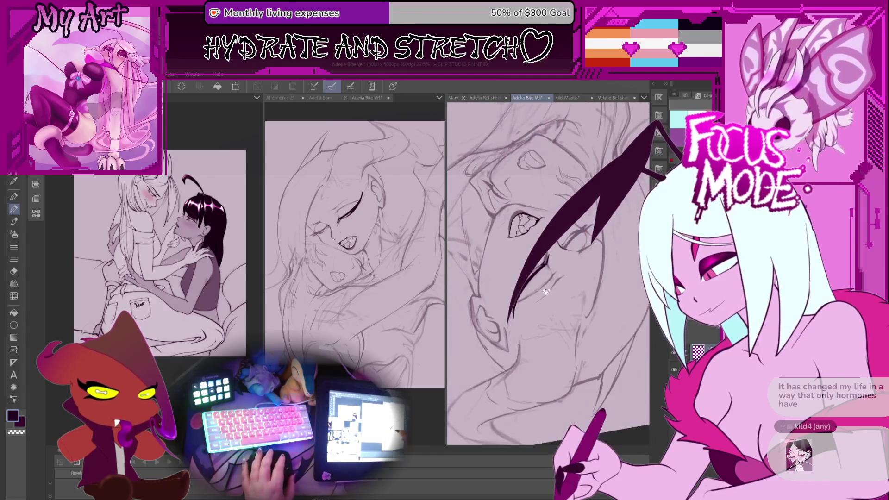
- Add a tapered hair strand sweeping toward the lower left across the face
{"action": "scroll", "coordinate": [481, 329], "scroll_direction": "up", "scroll_amount": 3}
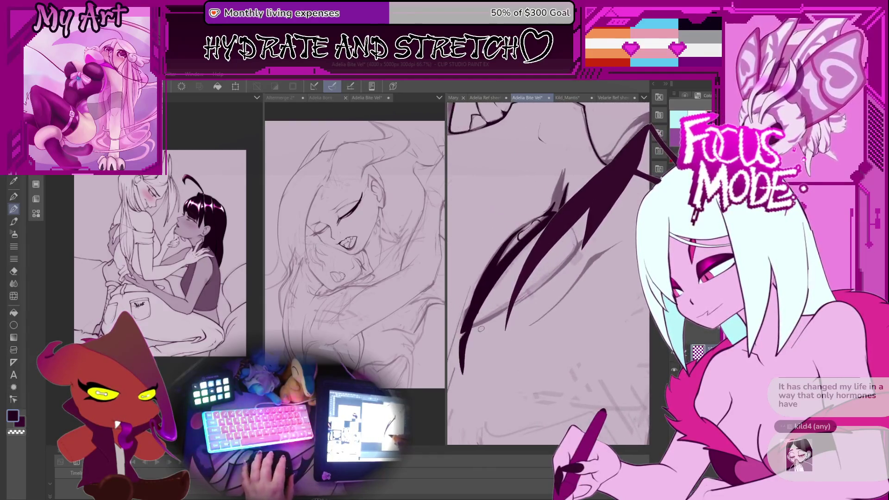
{"action": "mouse_move", "coordinate": [483, 323]}
{"action": "left_mouse_down"}
{"action": "mouse_move", "coordinate": [544, 333]}
{"action": "mouse_move", "coordinate": [530, 388]}
{"action": "left_mouse_up"}
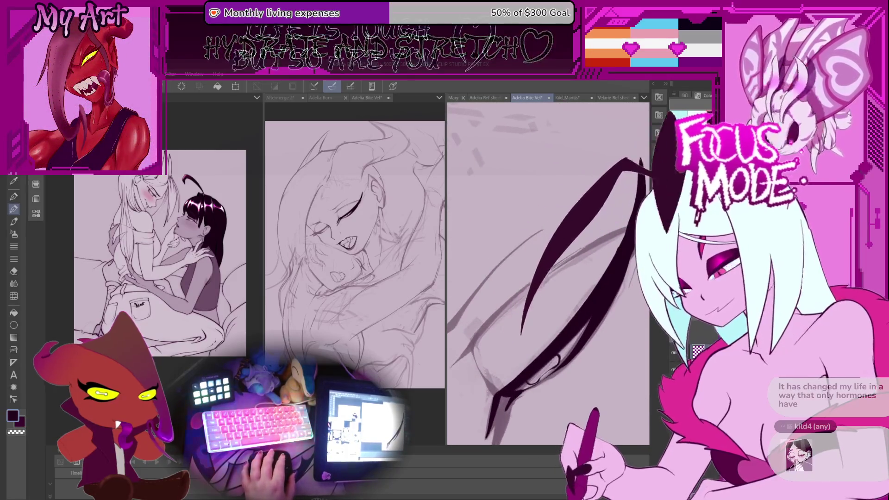
{"action": "left_click_drag", "start_coordinate": [653, 125], "coordinate": [512, 324]}
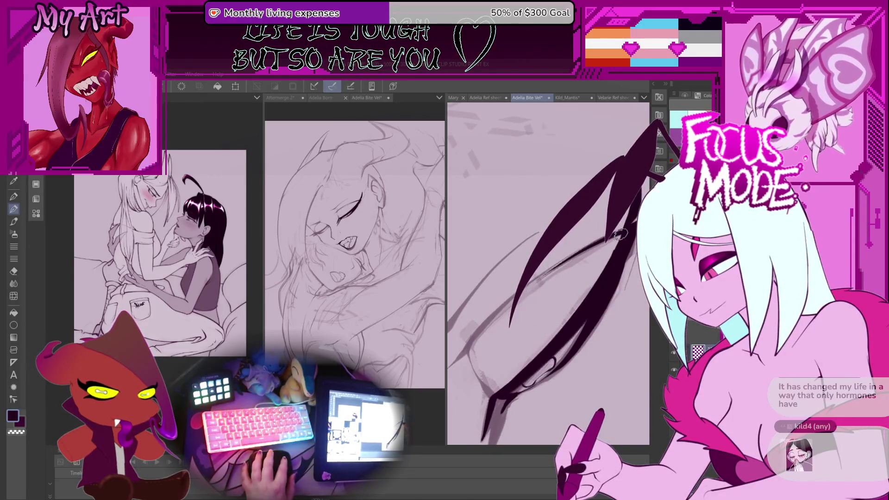
- Reshape the middle hair strand's lower tip and the thick dark strand
{"action": "left_click_drag", "start_coordinate": [621, 234], "coordinate": [554, 279]}
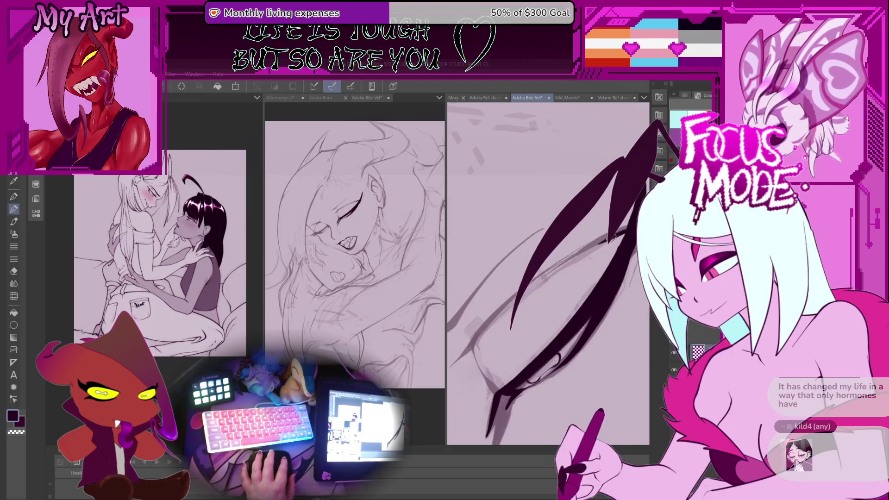
{"action": "left_click_drag", "start_coordinate": [644, 139], "coordinate": [597, 243]}
{"action": "mouse_move", "coordinate": [513, 310]}
{"action": "left_mouse_down"}
{"action": "mouse_move", "coordinate": [539, 298]}
{"action": "mouse_move", "coordinate": [515, 276]}
{"action": "left_mouse_up"}
{"action": "left_click_drag", "start_coordinate": [514, 315], "coordinate": [533, 275]}
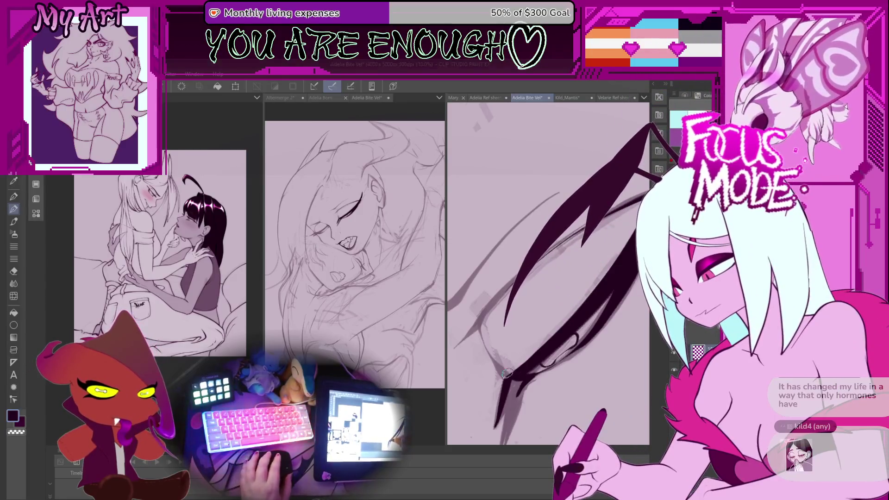
{"action": "key", "text": "ctrl+@"}
{"action": "key", "text": "minus"}
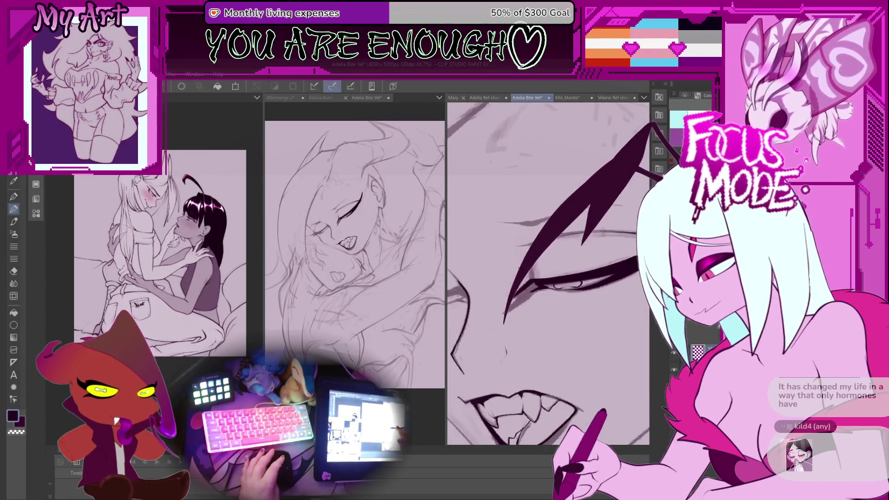
- Rotate the view to the eye and remove the lower dark stroke near it
{"action": "key", "text": "minus"}
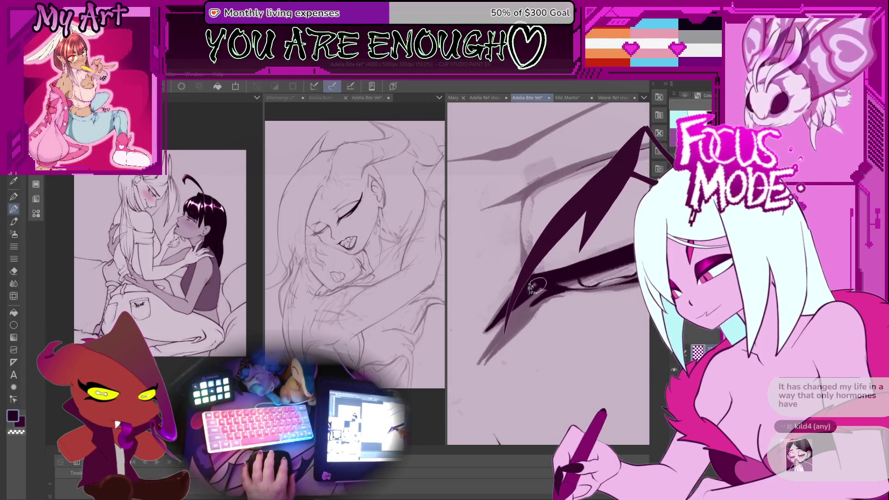
{"action": "key", "text": "asciicircum"}
{"action": "key", "text": "asciicircum"}
{"action": "key", "text": "asciicircum"}
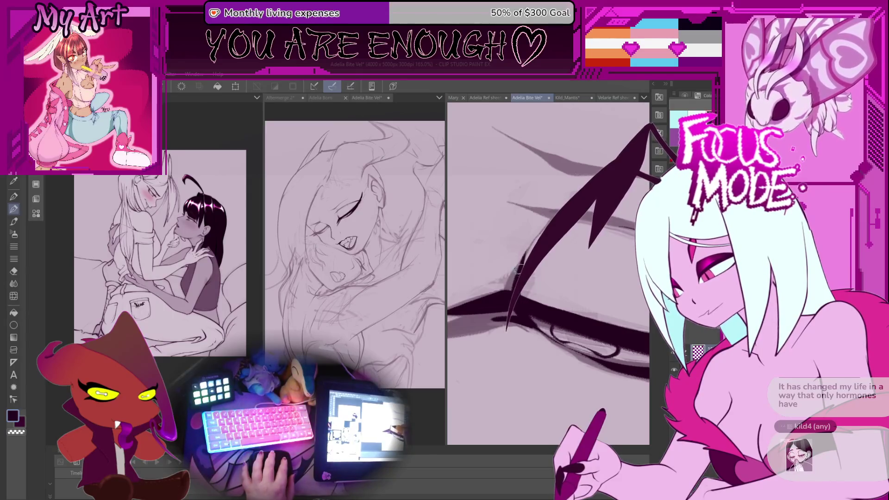
{"action": "key", "text": "minus"}
{"action": "key", "text": "minus"}
{"action": "key", "text": "minus"}
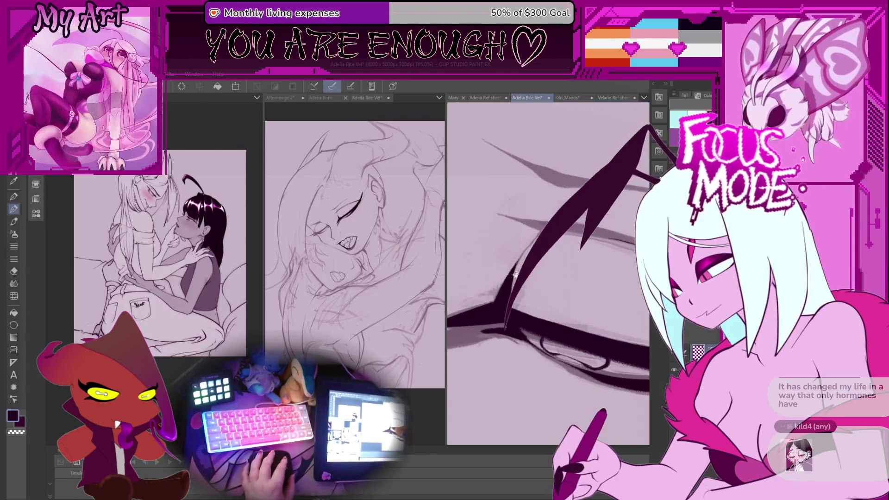
{"action": "key", "text": "asciicircum"}
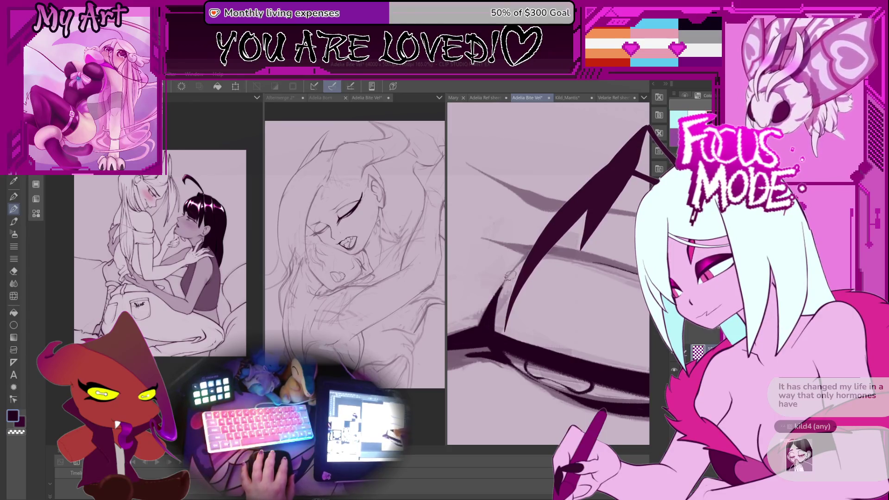
{"action": "scroll", "coordinate": [503, 284], "scroll_direction": "up", "scroll_amount": 2}
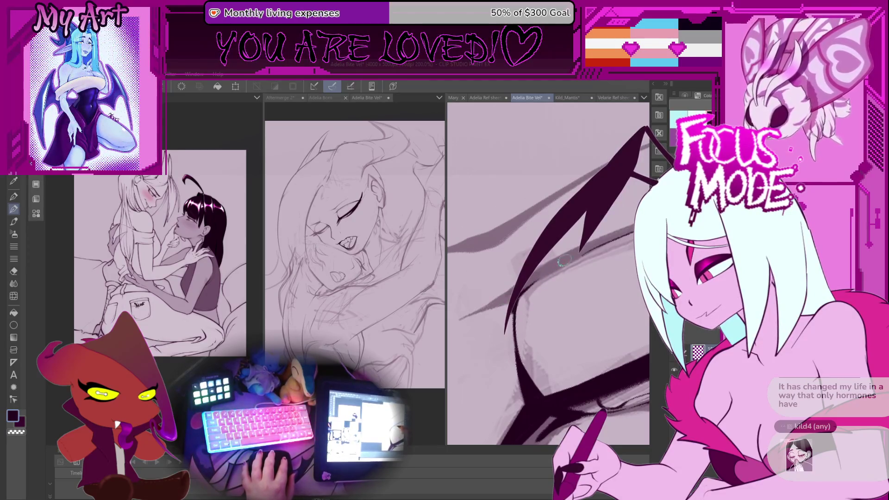
{"action": "key", "text": "ctrl+z"}
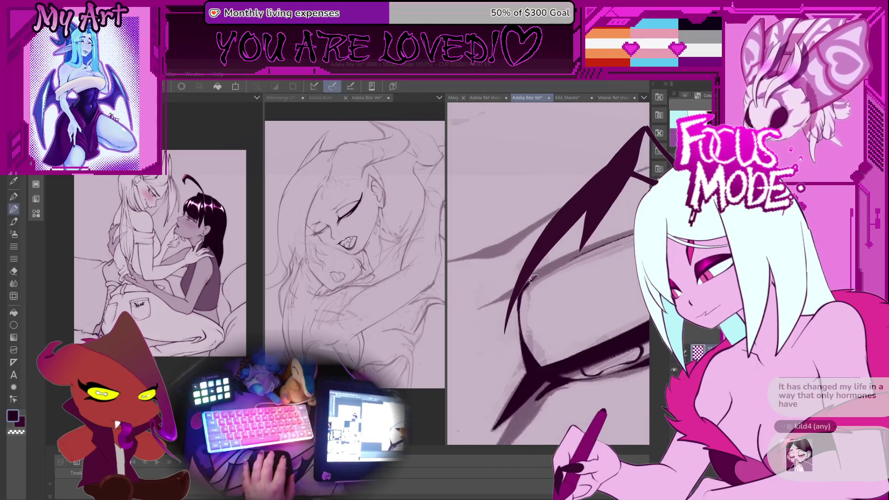
- Draw a long curved contour line near the eye, redo it, and add another curve
{"action": "left_click_drag", "start_coordinate": [598, 389], "coordinate": [538, 327]}
{"action": "key", "text": "ctrl+z"}
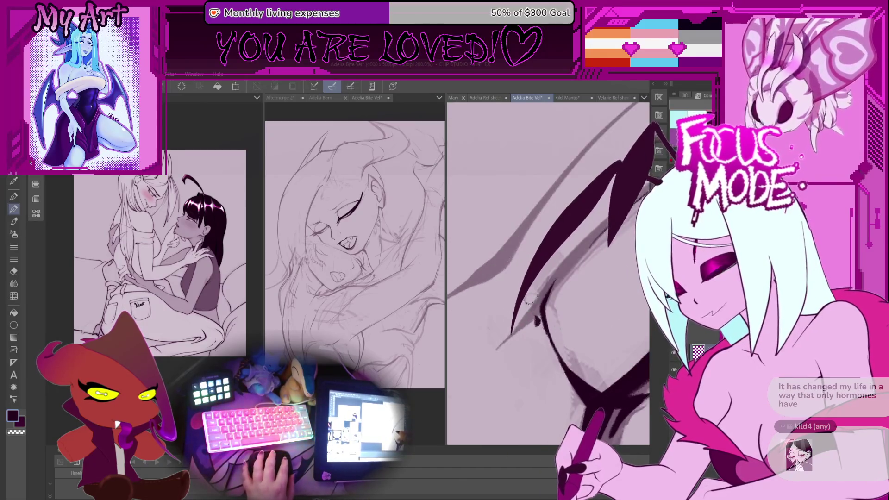
{"action": "left_click_drag", "start_coordinate": [657, 153], "coordinate": [528, 328]}
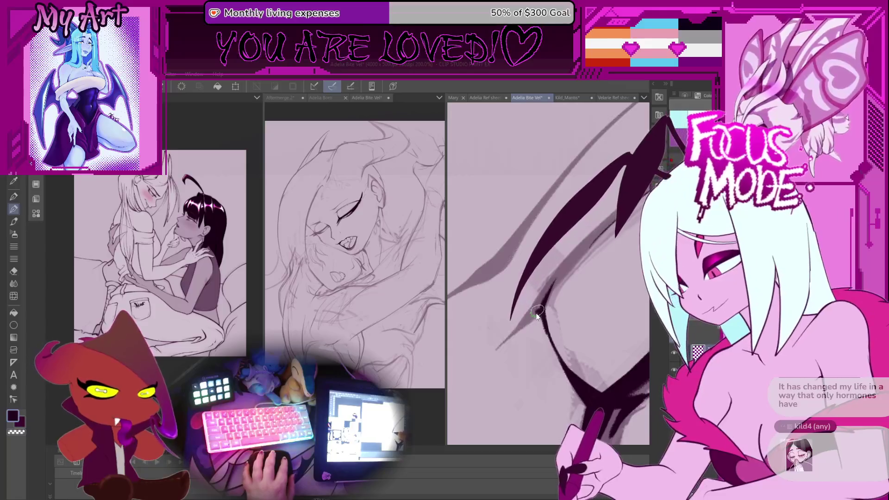
{"action": "mouse_move", "coordinate": [616, 217]}
{"action": "left_mouse_down"}
{"action": "mouse_move", "coordinate": [537, 313]}
{"action": "mouse_move", "coordinate": [500, 335]}
{"action": "left_mouse_up"}
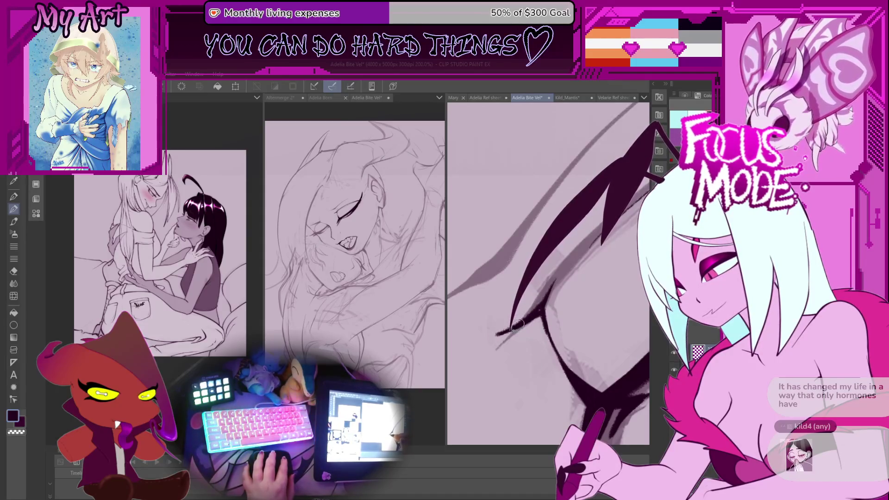
{"action": "mouse_move", "coordinate": [548, 292]}
{"action": "left_mouse_down"}
{"action": "mouse_move", "coordinate": [485, 332]}
{"action": "mouse_move", "coordinate": [597, 251]}
{"action": "left_mouse_up"}
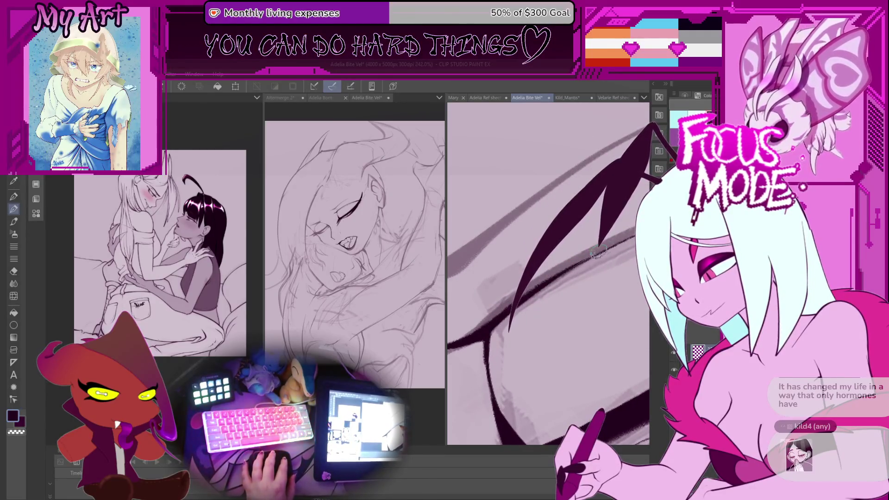
{"action": "left_click_drag", "start_coordinate": [481, 330], "coordinate": [507, 294]}
- Ink the closed eye's lash, redrawing it as a thinner, longer curved stroke
{"action": "scroll", "coordinate": [496, 322], "scroll_direction": "up", "scroll_amount": 2}
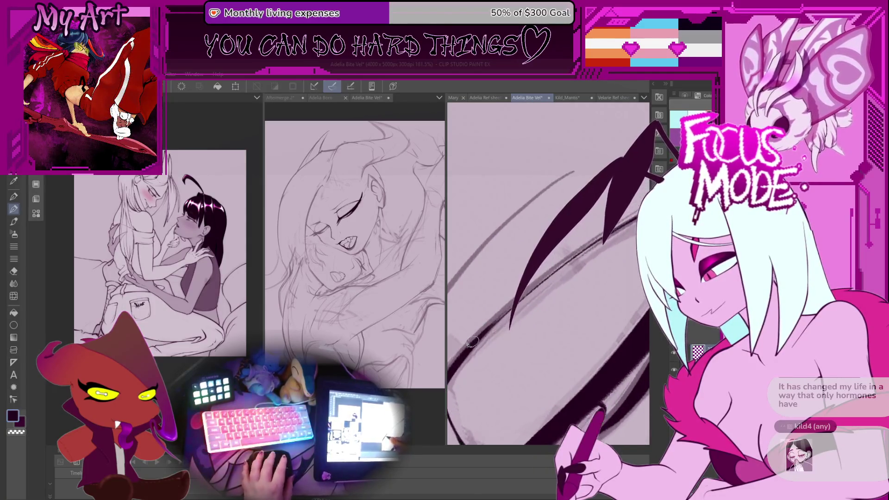
{"action": "left_click_drag", "start_coordinate": [495, 324], "coordinate": [584, 246]}
{"action": "left_click_drag", "start_coordinate": [479, 341], "coordinate": [561, 277]}
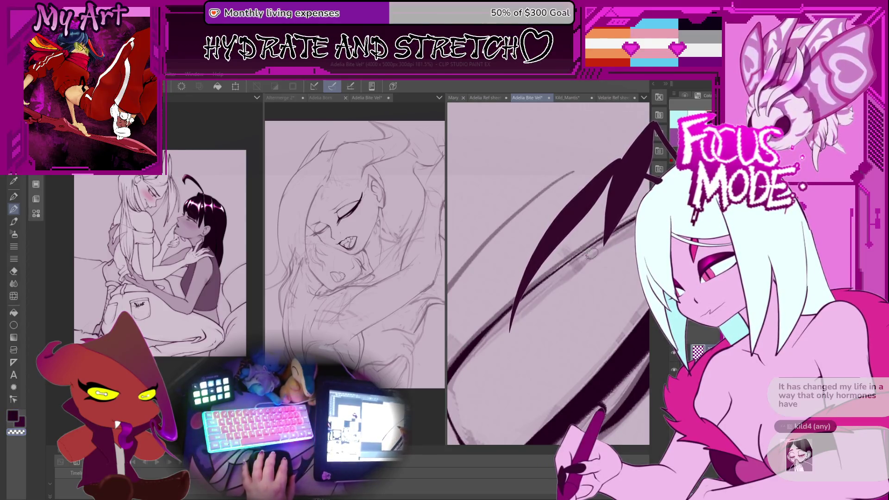
{"action": "scroll", "coordinate": [494, 330], "scroll_direction": "down", "scroll_amount": 4}
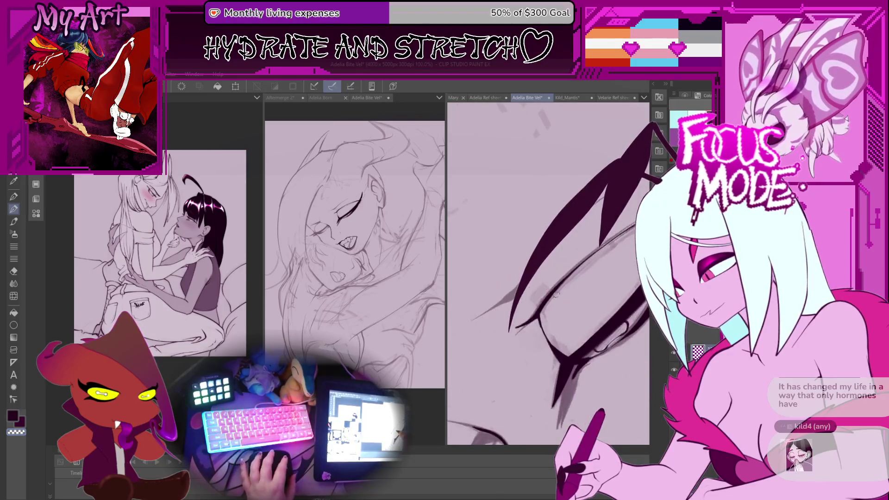
{"action": "scroll", "coordinate": [552, 278], "scroll_direction": "up", "scroll_amount": 1}
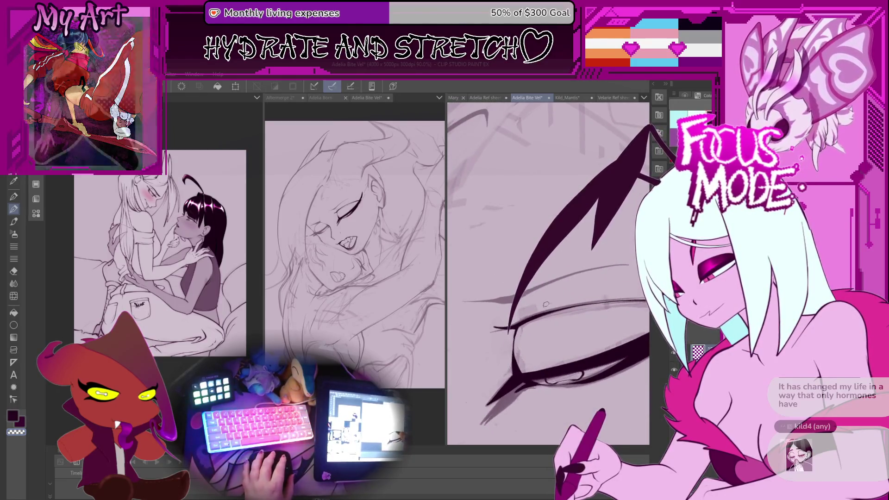
{"action": "scroll", "coordinate": [561, 295], "scroll_direction": "up", "scroll_amount": 2}
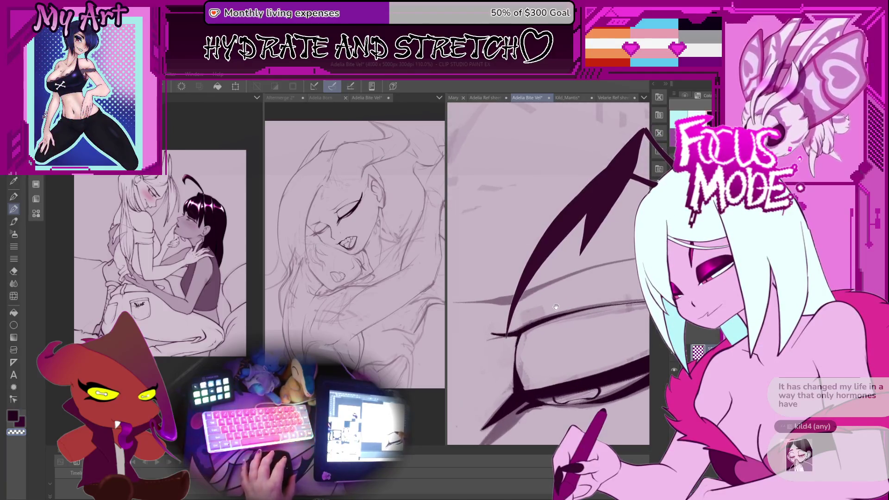
{"action": "left_click_drag", "start_coordinate": [568, 271], "coordinate": [559, 285]}
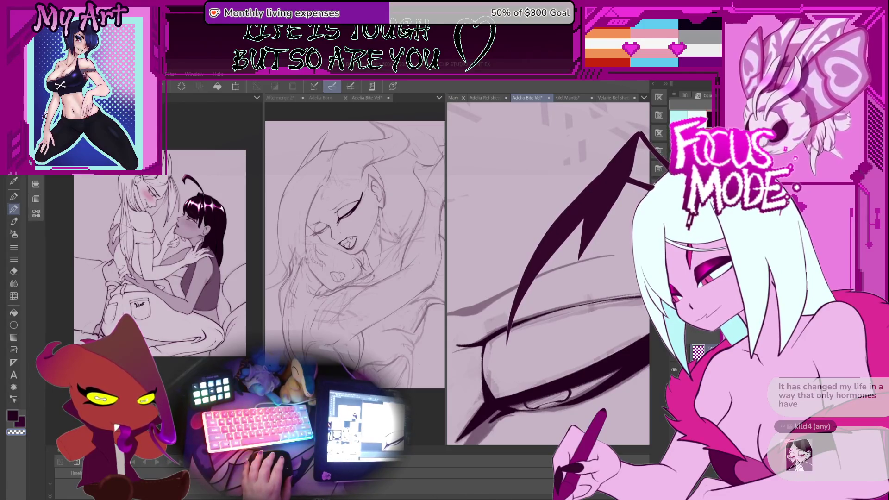
{"action": "left_click_drag", "start_coordinate": [547, 278], "coordinate": [595, 303]}
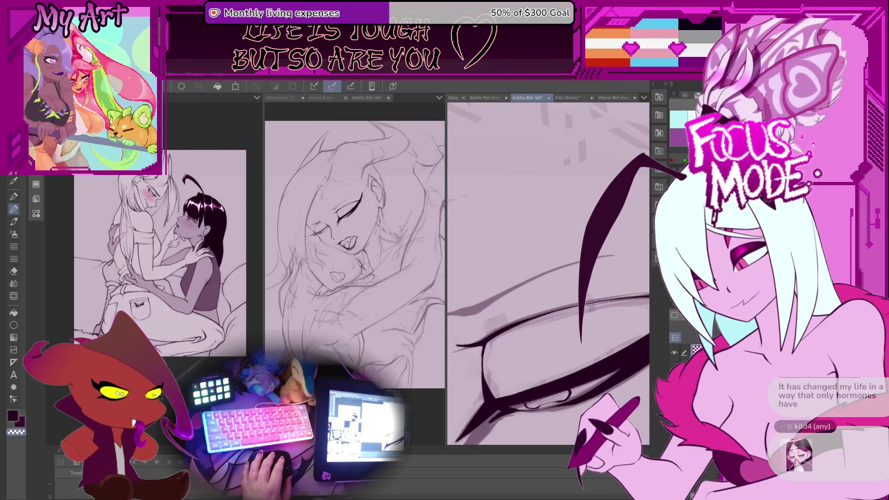
{"action": "mouse_move", "coordinate": [582, 287]}
{"action": "left_mouse_down"}
{"action": "mouse_move", "coordinate": [576, 298]}
{"action": "mouse_move", "coordinate": [588, 316]}
{"action": "left_mouse_up"}
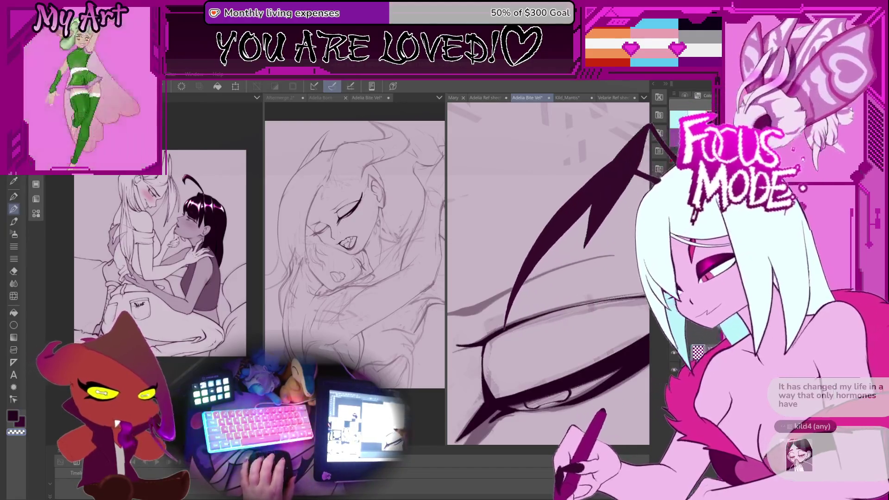
- Draw a tapered dark hair strand across the face, discarding an extra thin stroke
{"action": "key", "text": "minus"}
{"action": "key", "text": "minus"}
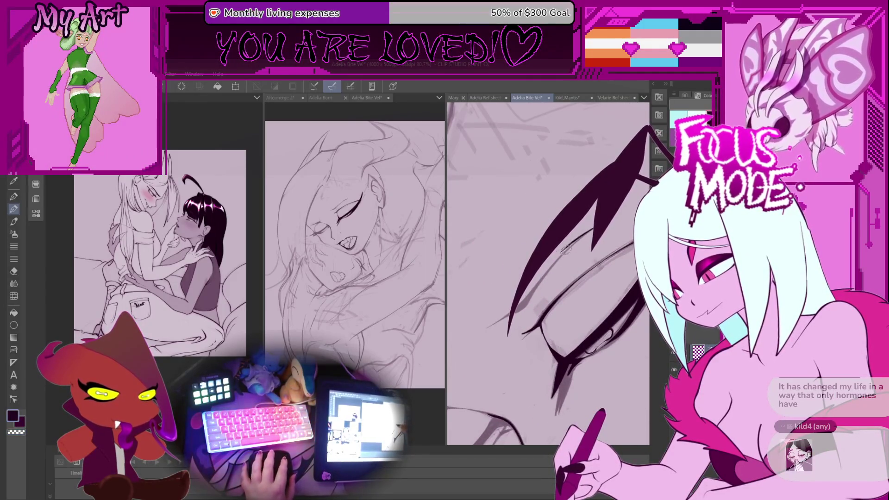
{"action": "left_click_drag", "start_coordinate": [579, 253], "coordinate": [479, 331]}
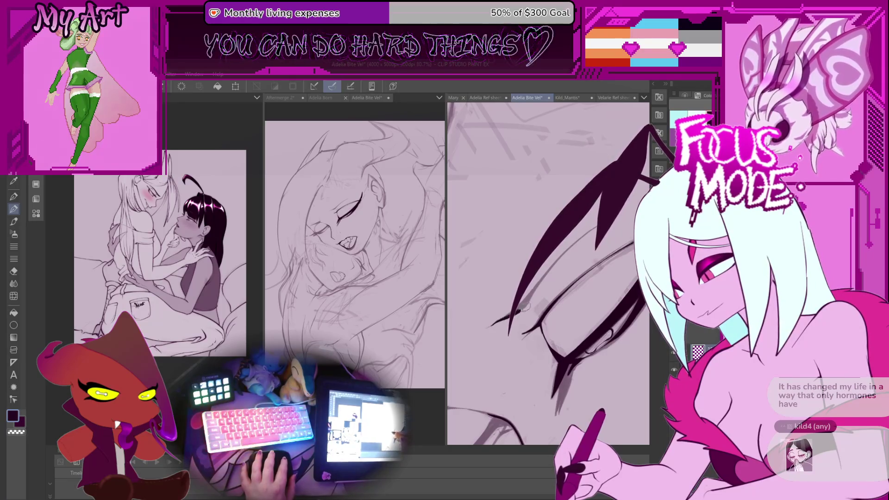
{"action": "left_click_drag", "start_coordinate": [491, 328], "coordinate": [522, 304]}
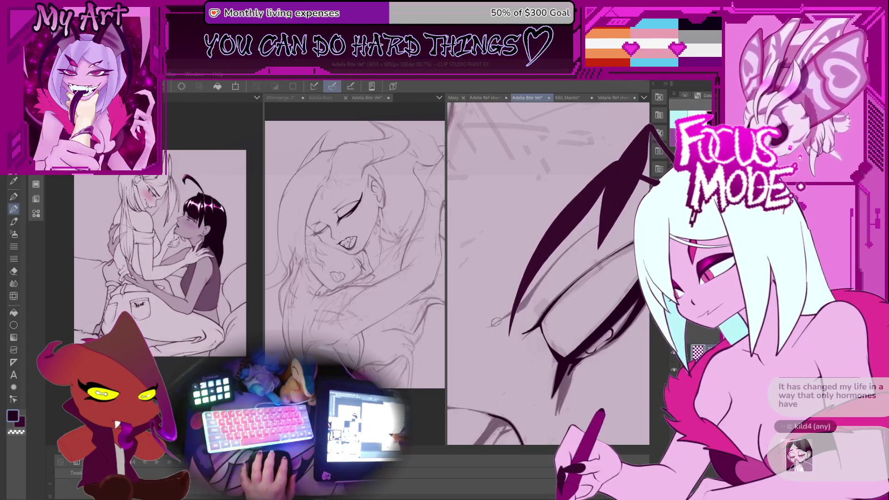
{"action": "key", "text": "ctrl+z"}
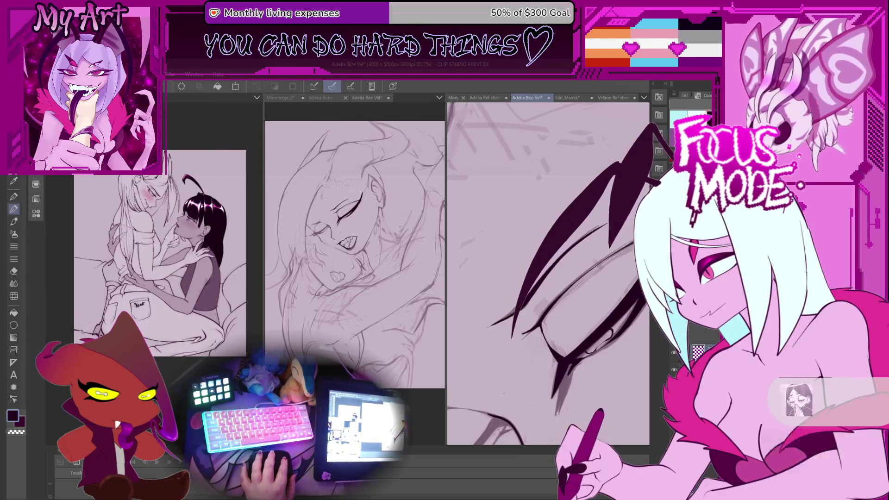
{"action": "scroll", "coordinate": [540, 282], "scroll_direction": "down", "scroll_amount": 5}
{"action": "mouse_move", "coordinate": [546, 361]}
{"action": "left_mouse_down"}
{"action": "mouse_move", "coordinate": [565, 325]}
{"action": "mouse_move", "coordinate": [542, 273]}
{"action": "left_mouse_up"}
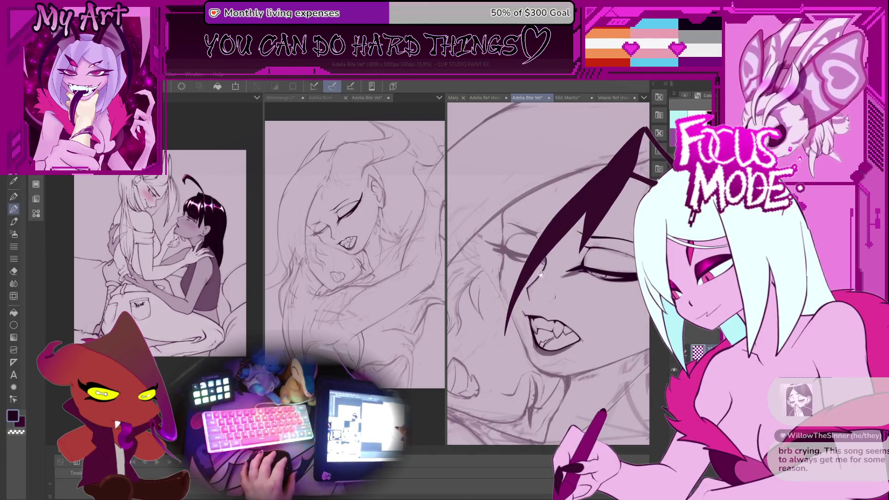
- Compare the thicker upper eyelash spike via redo/undo and keep the thinner version
{"action": "scroll", "coordinate": [541, 273], "scroll_direction": "up", "scroll_amount": 2}
{"action": "scroll", "coordinate": [566, 254], "scroll_direction": "up", "scroll_amount": 4}
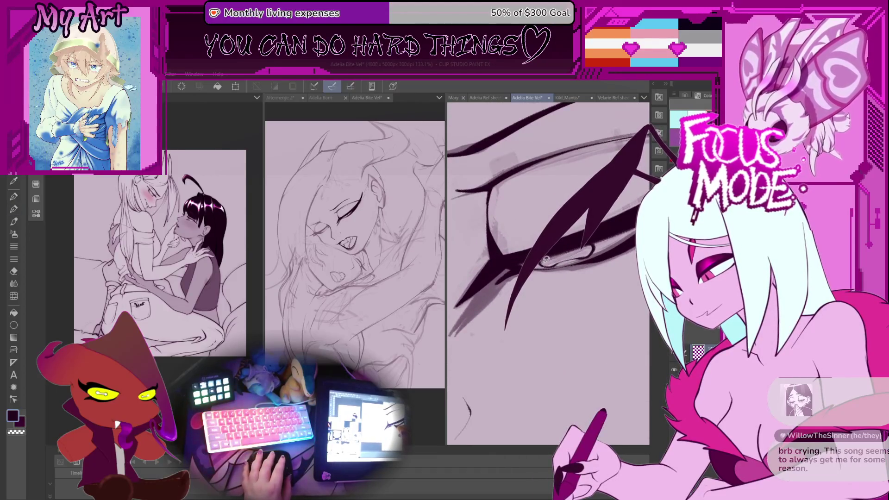
{"action": "key", "text": "p"}
{"action": "mouse_move", "coordinate": [541, 262]}
{"action": "left_mouse_down"}
{"action": "mouse_move", "coordinate": [552, 226]}
{"action": "mouse_move", "coordinate": [585, 250]}
{"action": "left_mouse_up"}
{"action": "key", "text": "p"}
{"action": "scroll", "coordinate": [554, 226], "scroll_direction": "up", "scroll_amount": 2}
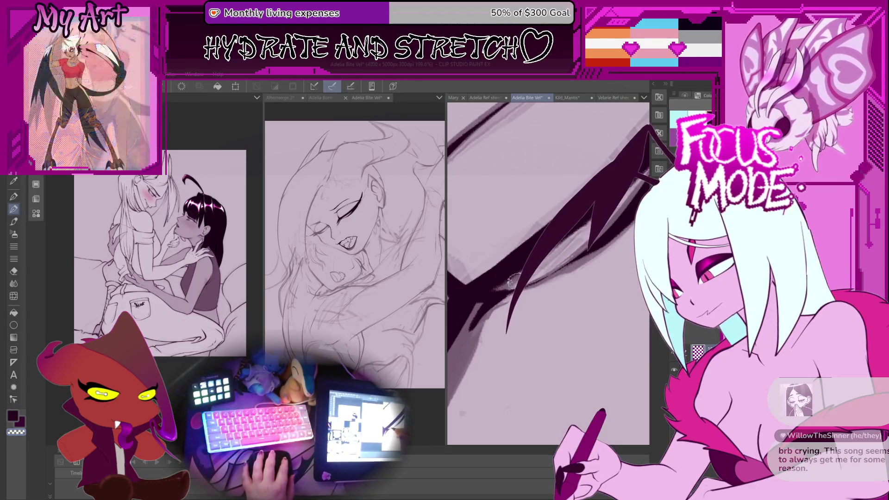
{"action": "key", "text": "ctrl+y"}
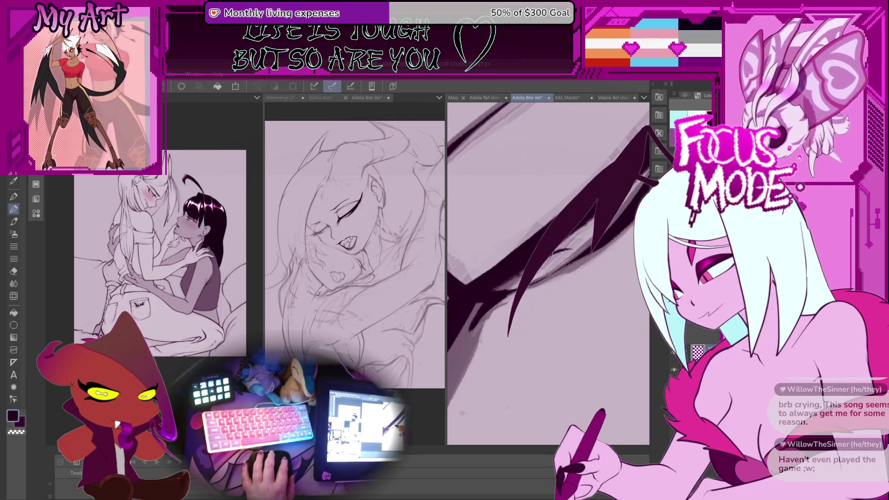
{"action": "key", "text": "ctrl+z"}
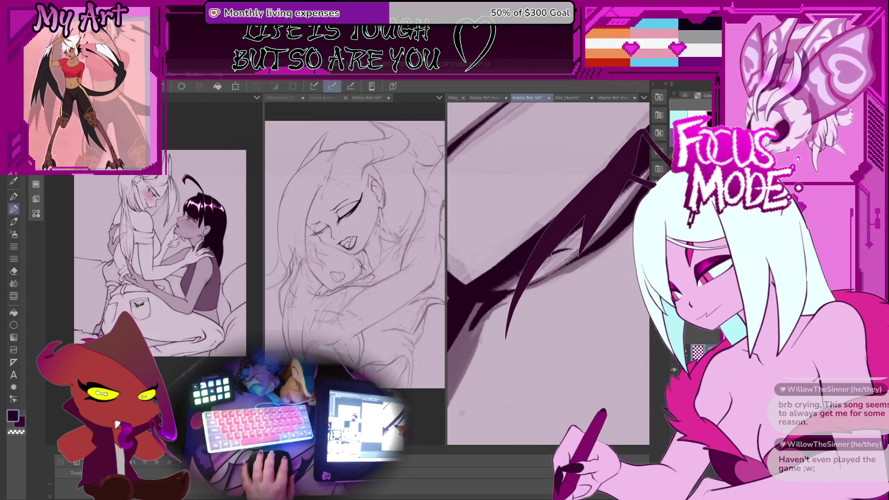
- Step through undo/redo versions of the hair strand to pick its shape
{"action": "scroll", "coordinate": [559, 266], "scroll_direction": "down", "scroll_amount": 5}
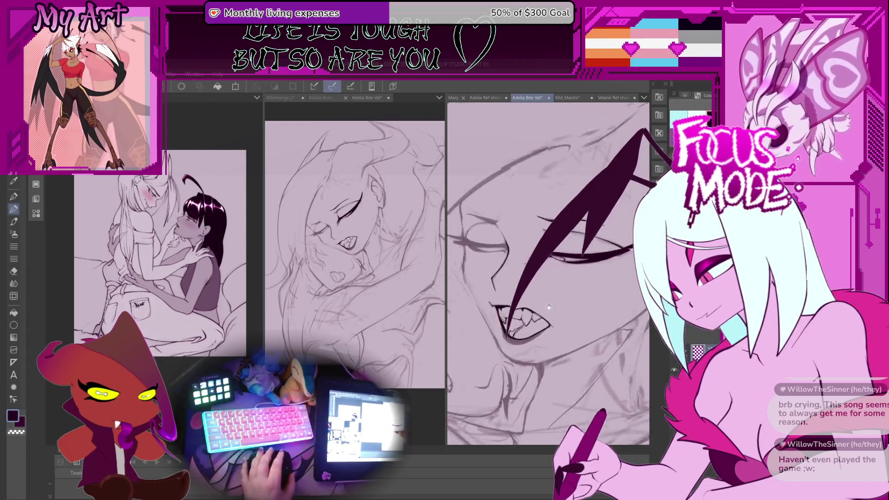
{"action": "key", "text": "minus"}
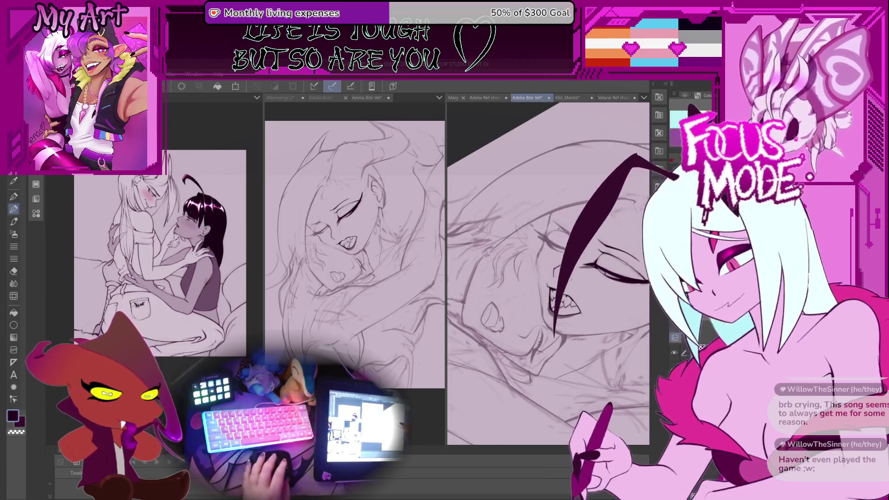
{"action": "key", "text": "ctrl+z"}
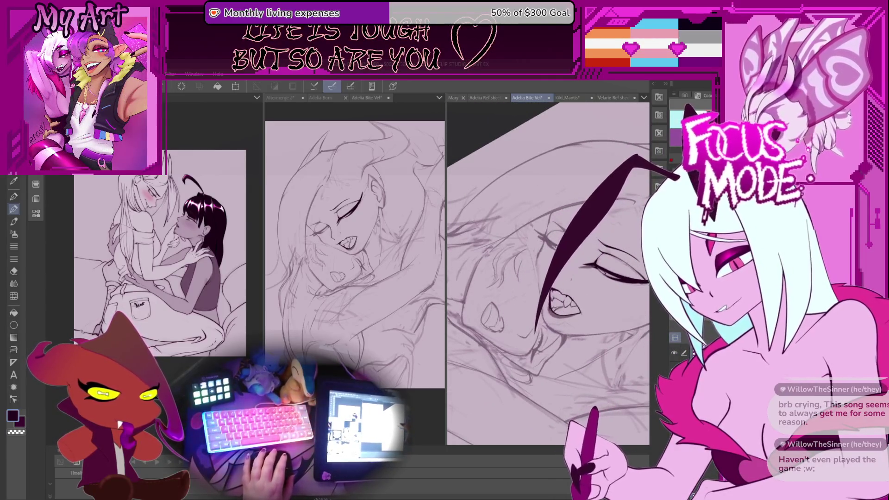
{"action": "key", "text": "ctrl+z"}
{"action": "key", "text": "ctrl+z"}
{"action": "key", "text": "ctrl+z"}
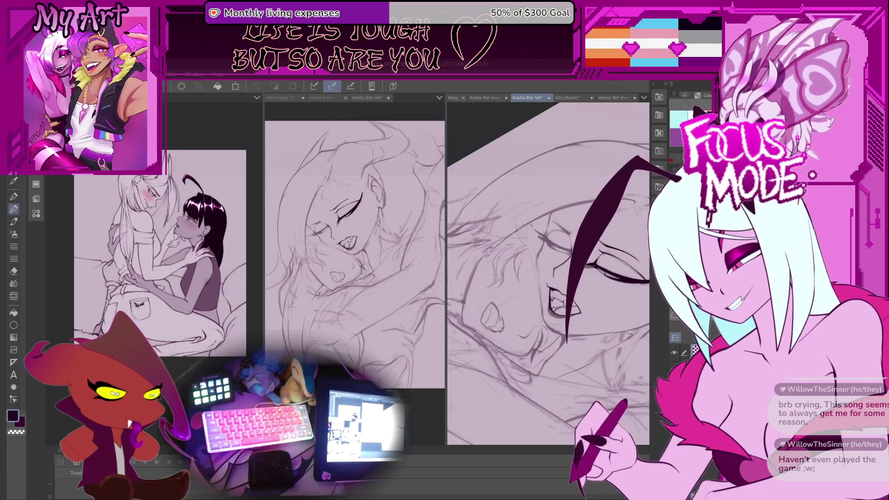
{"action": "key", "text": "ctrl+z"}
{"action": "key", "text": "ctrl+z"}
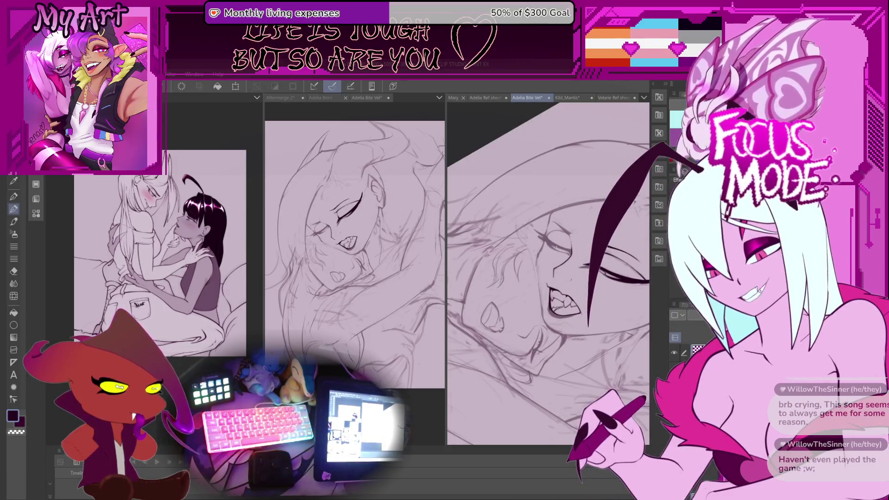
{"action": "key", "text": "ctrl+y"}
{"action": "key", "text": "ctrl+y"}
{"action": "key", "text": "ctrl+y"}
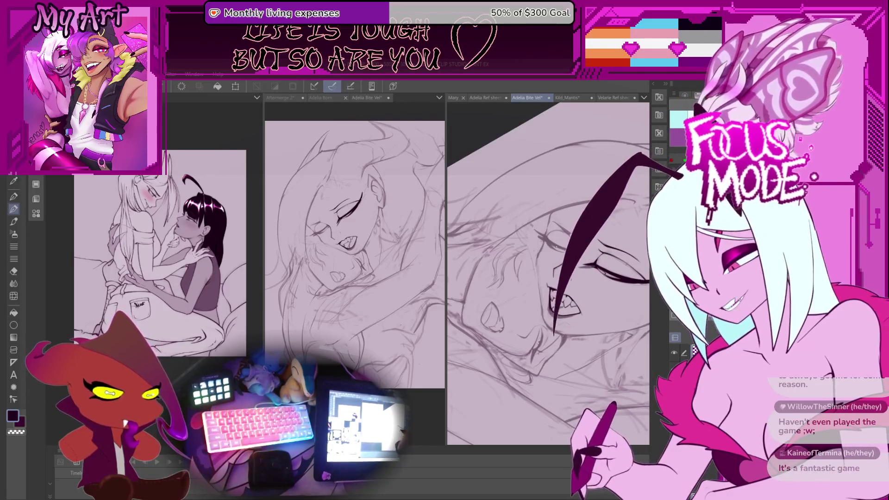
{"action": "key", "text": "ctrl+z"}
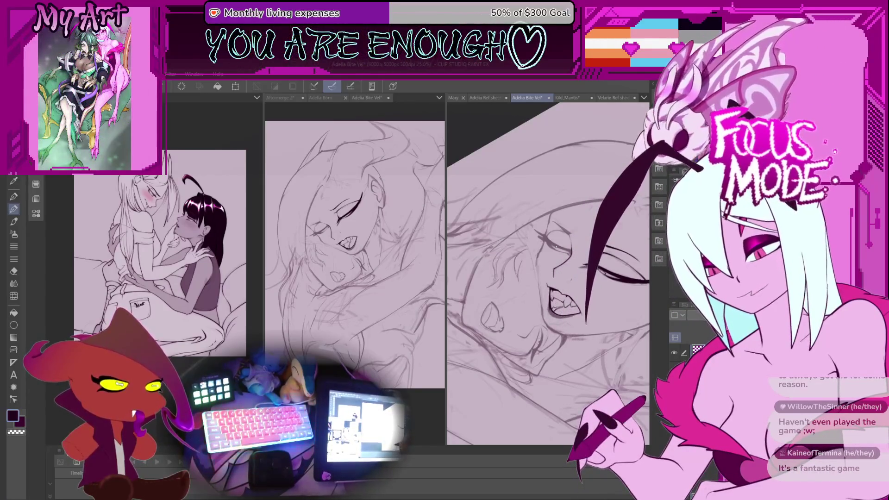
{"action": "key", "text": "minus"}
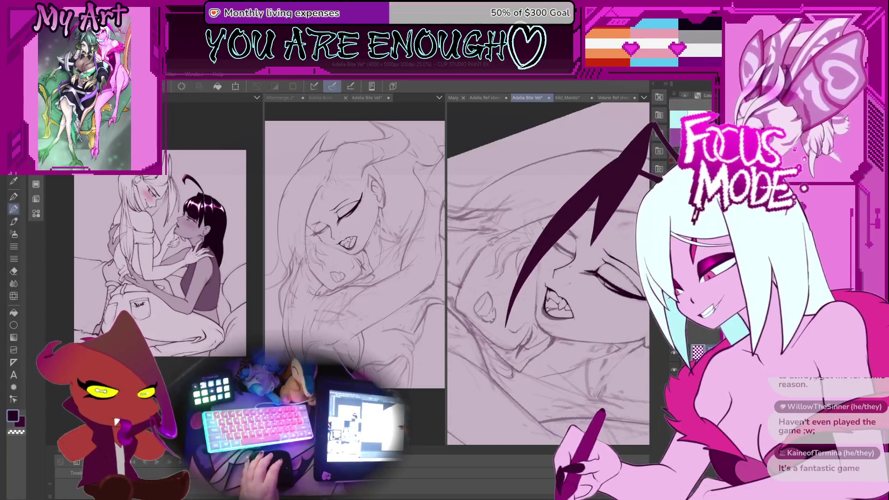
- Undo back to the chosen version of the hair strand
{"action": "scroll", "coordinate": [540, 306], "scroll_direction": "up", "scroll_amount": 4}
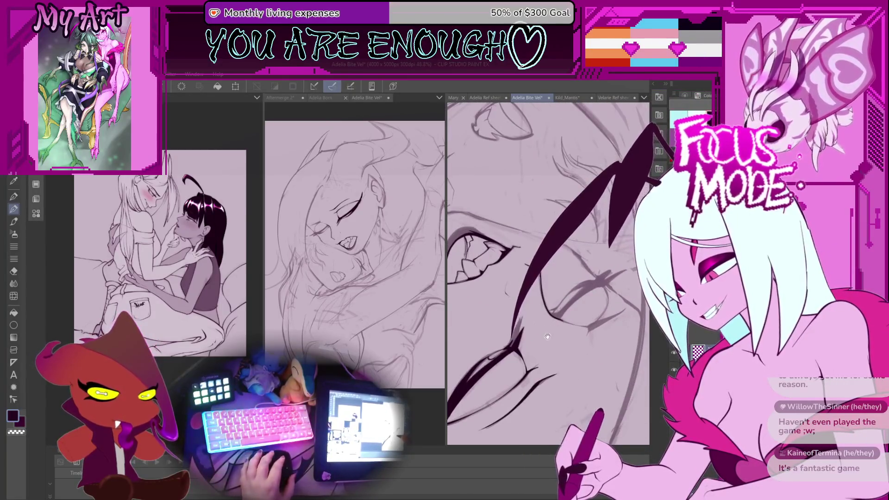
{"action": "key", "text": "ctrl+z"}
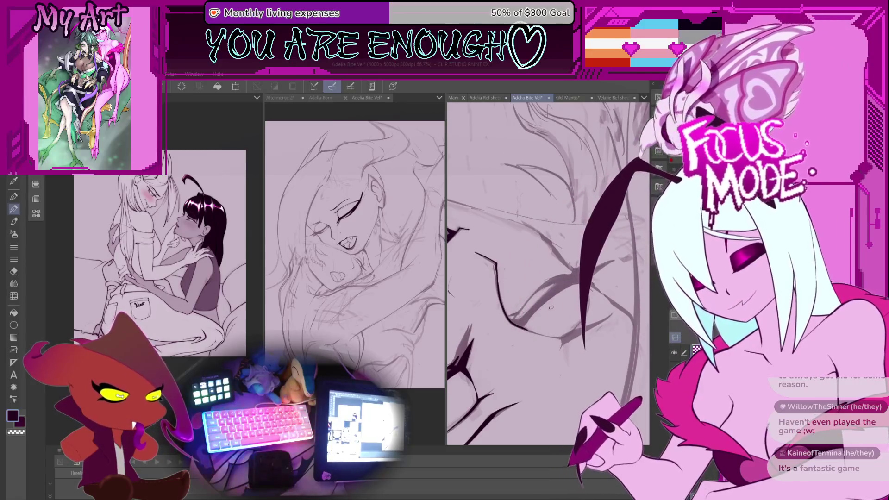
{"action": "key", "text": "ctrl+z"}
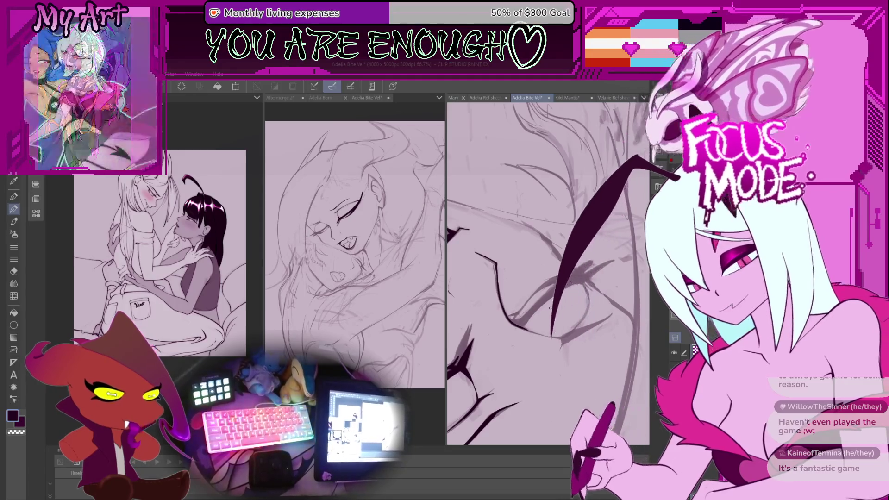
{"action": "key", "text": "ctrl+z"}
{"action": "key", "text": "ctrl+z"}
{"action": "key", "text": "ctrl+z"}
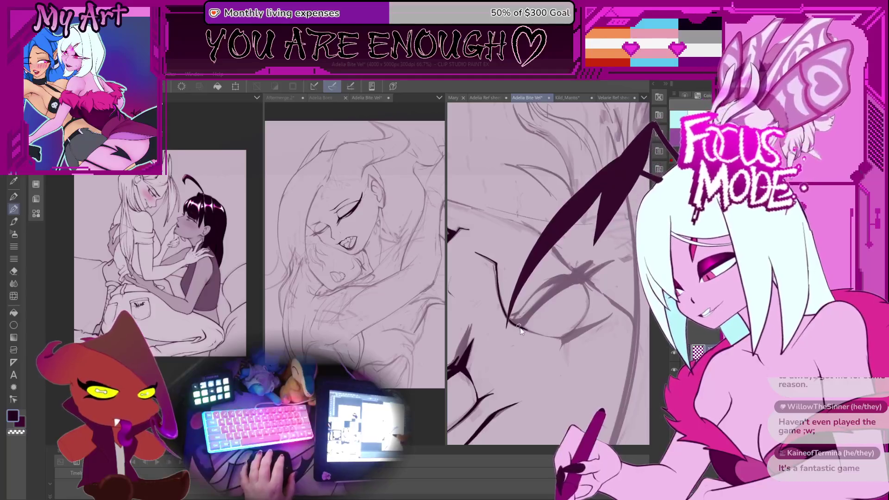
- Ink a new curved strand rising from below the eye, forking the hair lock
{"action": "scroll", "coordinate": [520, 329], "scroll_direction": "up", "scroll_amount": 3}
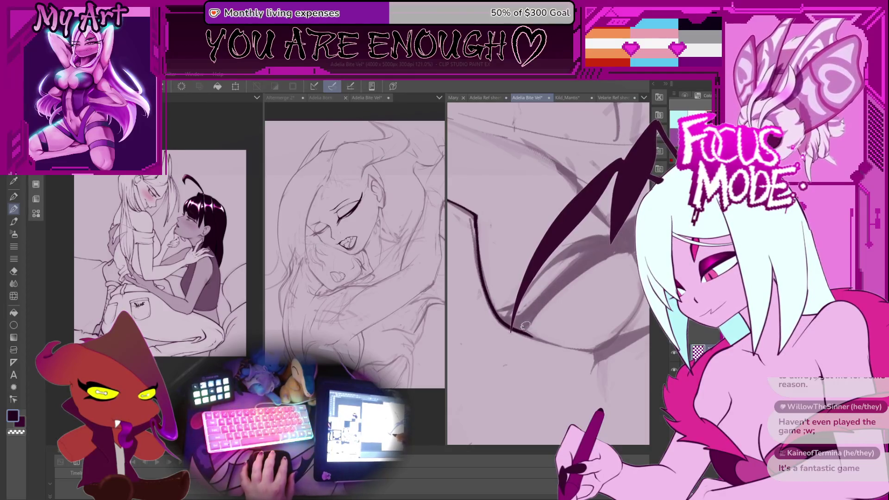
{"action": "mouse_move", "coordinate": [532, 342]}
{"action": "left_mouse_down"}
{"action": "mouse_move", "coordinate": [619, 234]}
{"action": "mouse_move", "coordinate": [565, 289]}
{"action": "left_mouse_up"}
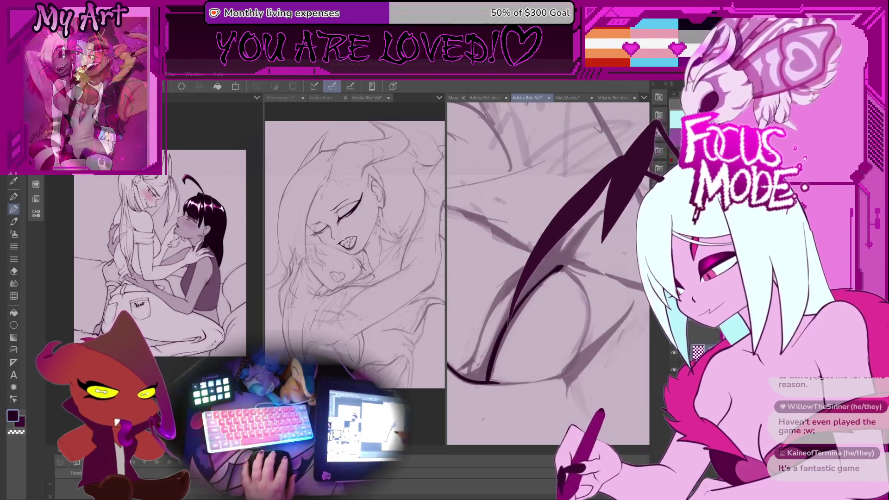
{"action": "scroll", "coordinate": [554, 286], "scroll_direction": "up", "scroll_amount": 2}
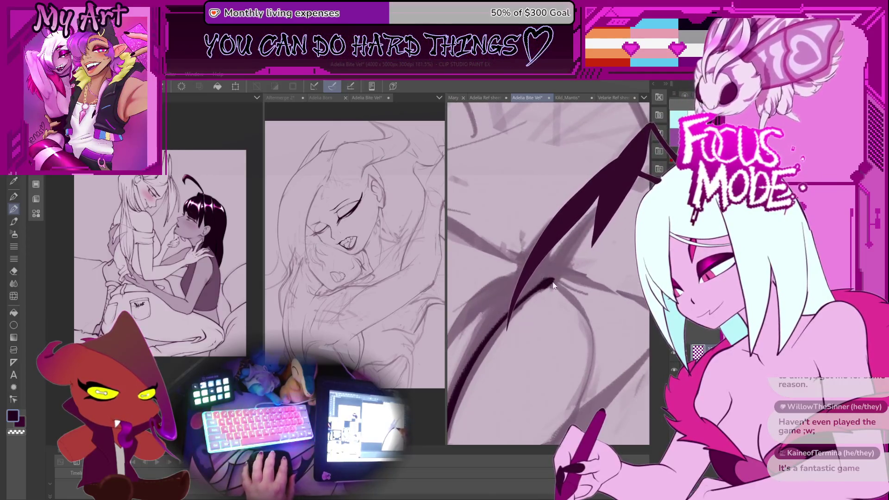
- Thicken the dark ink stroke on the forked hair lock and add a long stroke down the curve
{"action": "left_click_drag", "start_coordinate": [565, 250], "coordinate": [534, 294]}
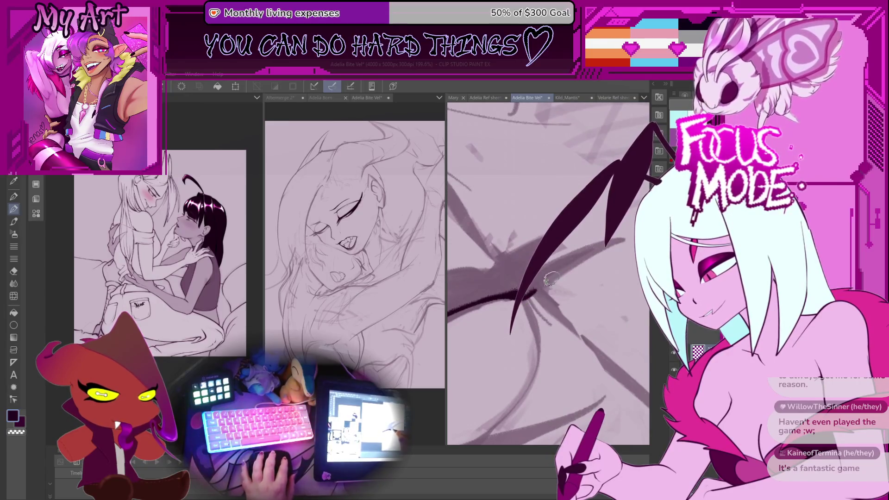
{"action": "mouse_move", "coordinate": [630, 239]}
{"action": "left_mouse_down"}
{"action": "mouse_move", "coordinate": [528, 291]}
{"action": "mouse_move", "coordinate": [536, 277]}
{"action": "left_mouse_up"}
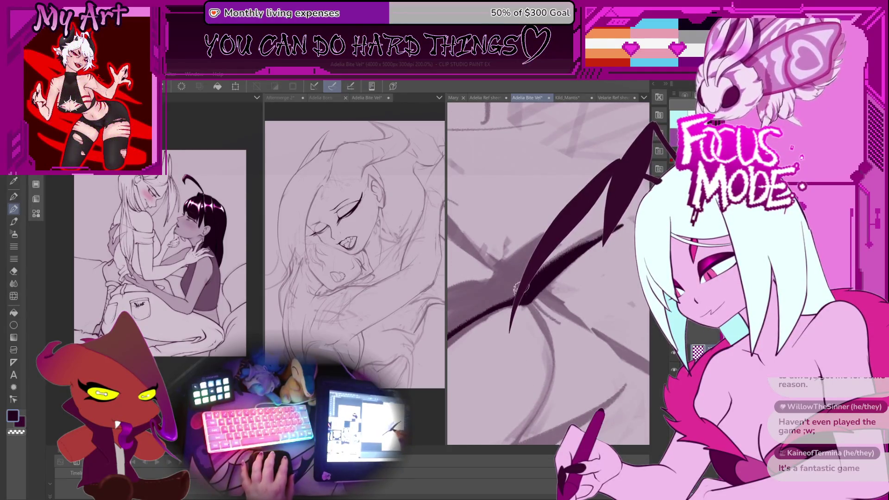
{"action": "mouse_move", "coordinate": [579, 244]}
{"action": "left_mouse_down"}
{"action": "mouse_move", "coordinate": [528, 292]}
{"action": "mouse_move", "coordinate": [600, 244]}
{"action": "mouse_move", "coordinate": [537, 283]}
{"action": "mouse_move", "coordinate": [553, 252]}
{"action": "left_mouse_up"}
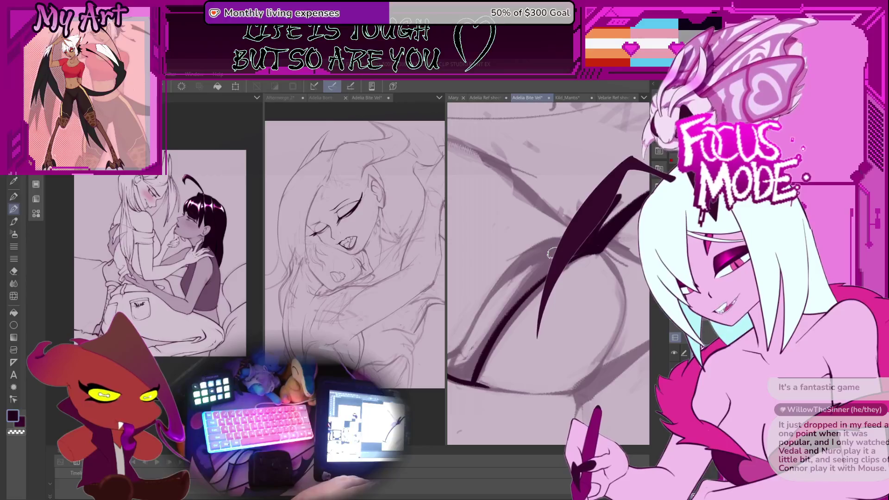
{"action": "key", "text": "ctrl+z"}
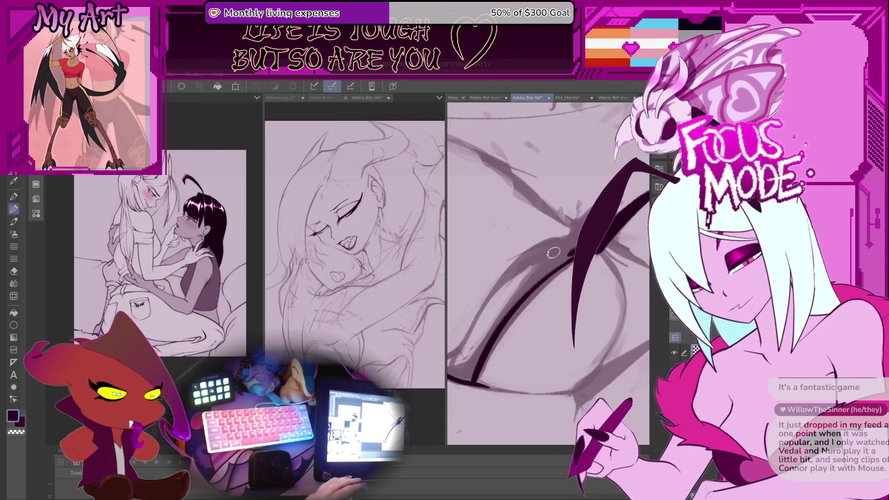
{"action": "left_click_drag", "start_coordinate": [642, 135], "coordinate": [506, 342]}
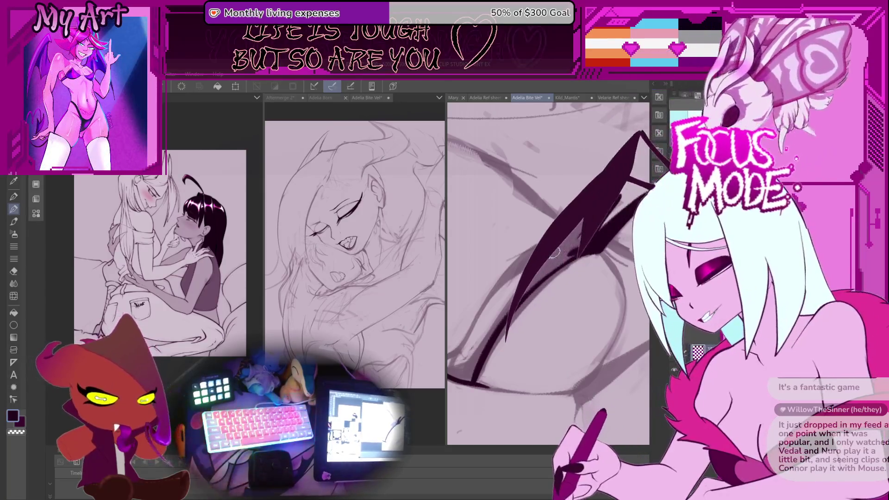
- Replace the last stroke with a longer dark stroke down the curve and darken its lower end
{"action": "key", "text": "ctrl+z"}
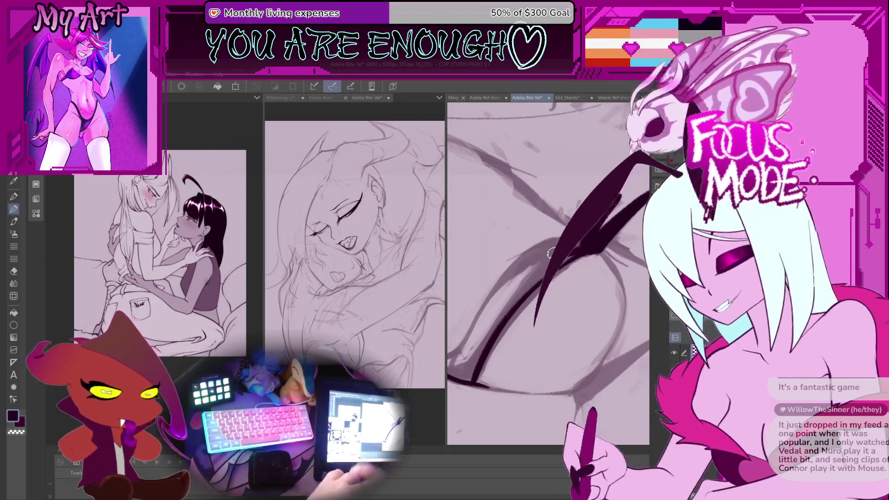
{"action": "left_click_drag", "start_coordinate": [641, 162], "coordinate": [498, 378]}
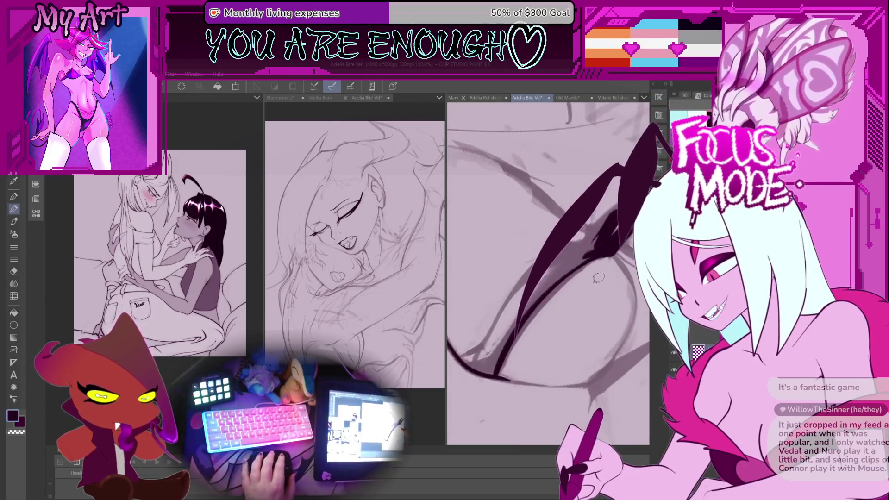
{"action": "left_click_drag", "start_coordinate": [599, 277], "coordinate": [573, 262]}
{"action": "scroll", "coordinate": [540, 304], "scroll_direction": "up", "scroll_amount": 1}
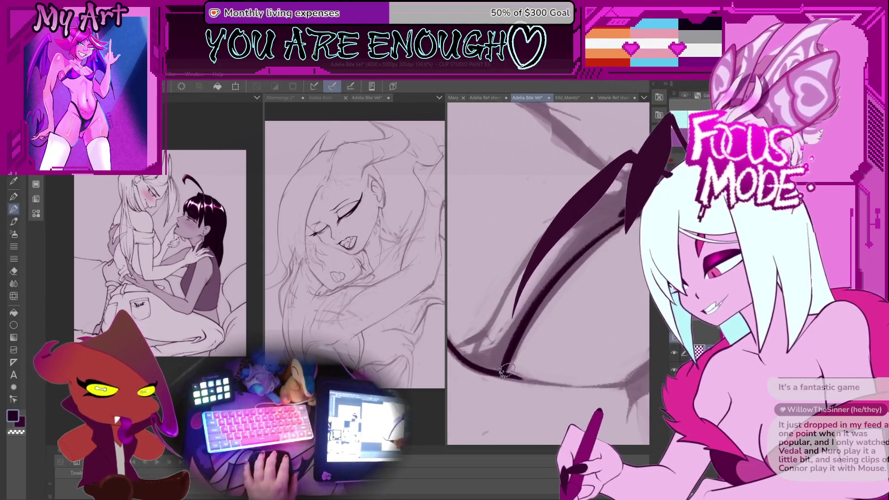
{"action": "scroll", "coordinate": [535, 294], "scroll_direction": "down", "scroll_amount": 2}
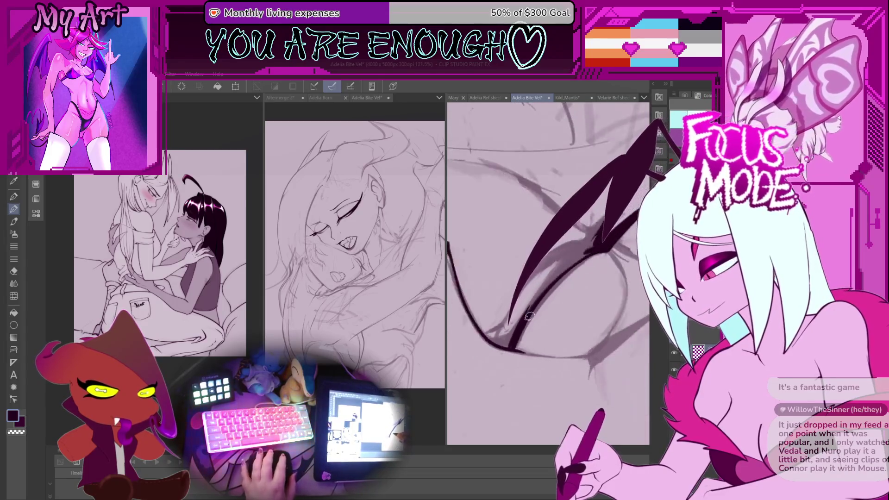
{"action": "scroll", "coordinate": [491, 347], "scroll_direction": "up", "scroll_amount": 1}
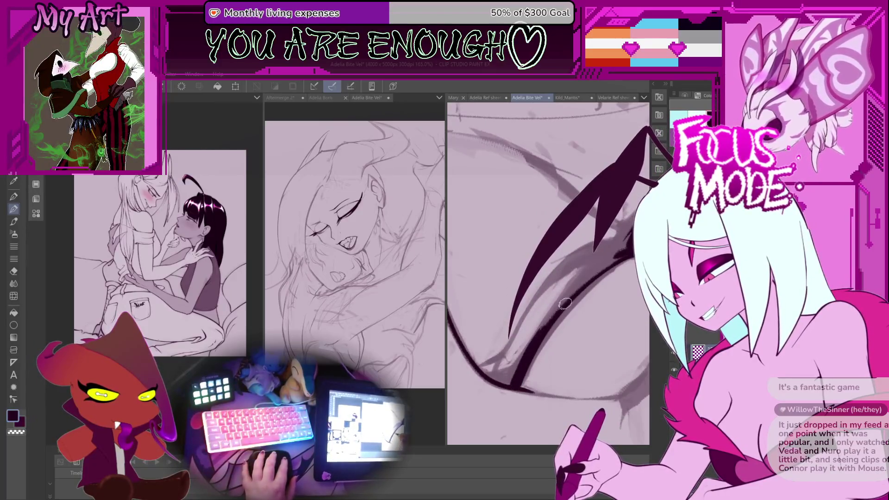
{"action": "left_click_drag", "start_coordinate": [510, 384], "coordinate": [518, 373]}
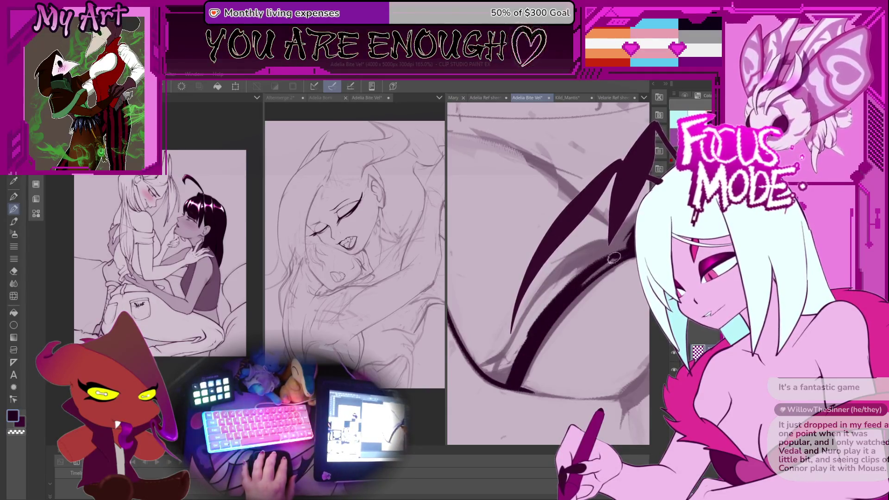
- Reset the view to 100% zoom and redraw the thick stroke more vertically
{"action": "left_click_drag", "start_coordinate": [618, 258], "coordinate": [531, 310]}
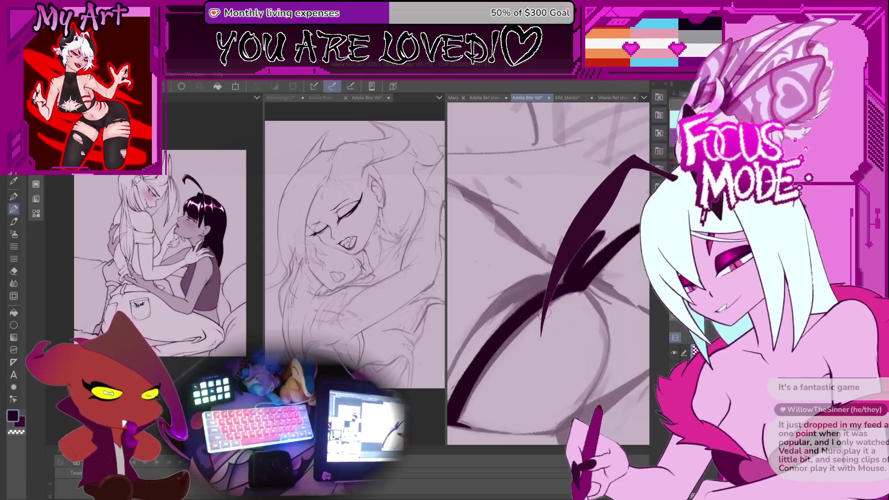
{"action": "scroll", "coordinate": [581, 261], "scroll_direction": "up", "scroll_amount": 1}
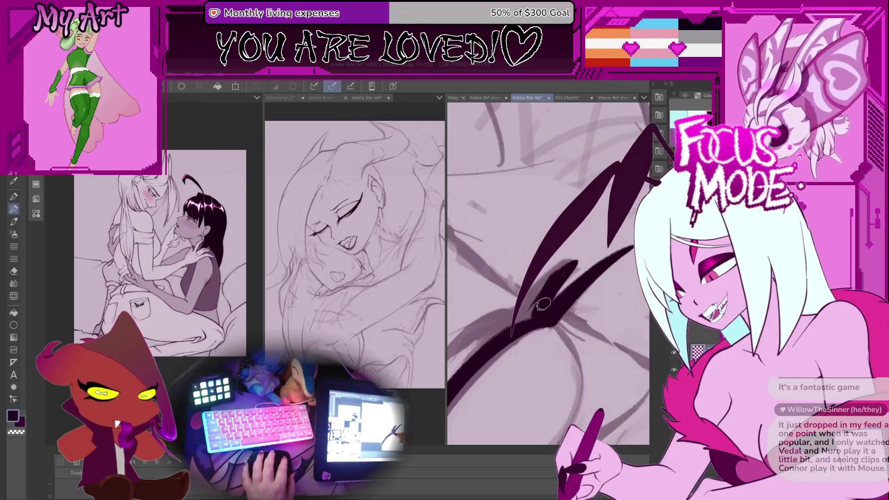
{"action": "scroll", "coordinate": [532, 315], "scroll_direction": "down", "scroll_amount": 2}
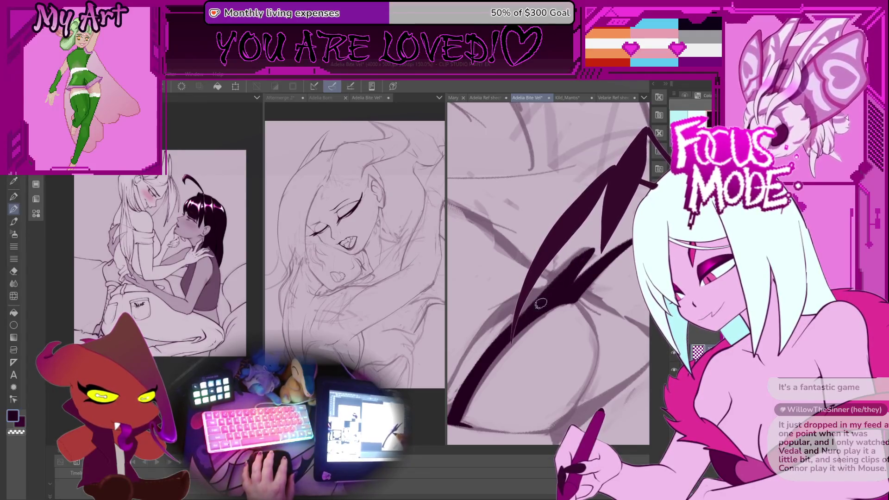
{"action": "left_click_drag", "start_coordinate": [512, 324], "coordinate": [530, 363]}
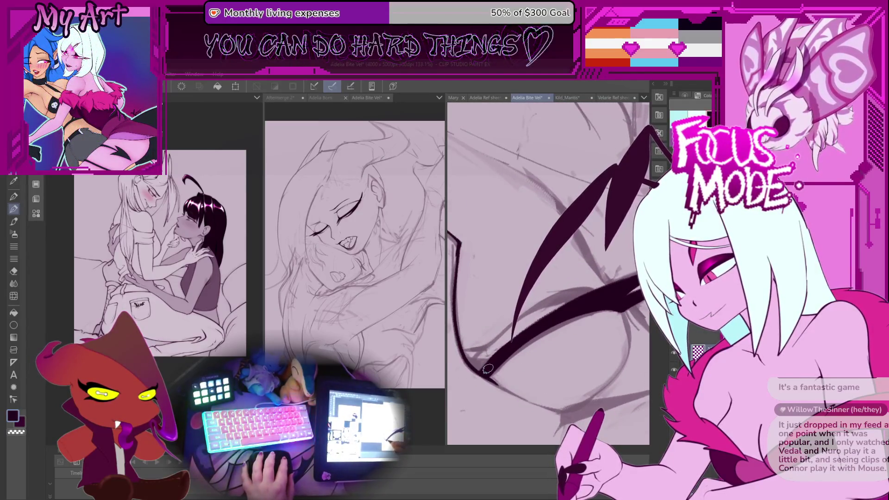
{"action": "key", "text": "ctrl+alt+0"}
{"action": "mouse_move", "coordinate": [572, 309]}
{"action": "left_mouse_down"}
{"action": "mouse_move", "coordinate": [602, 287]}
{"action": "mouse_move", "coordinate": [560, 311]}
{"action": "left_mouse_up"}
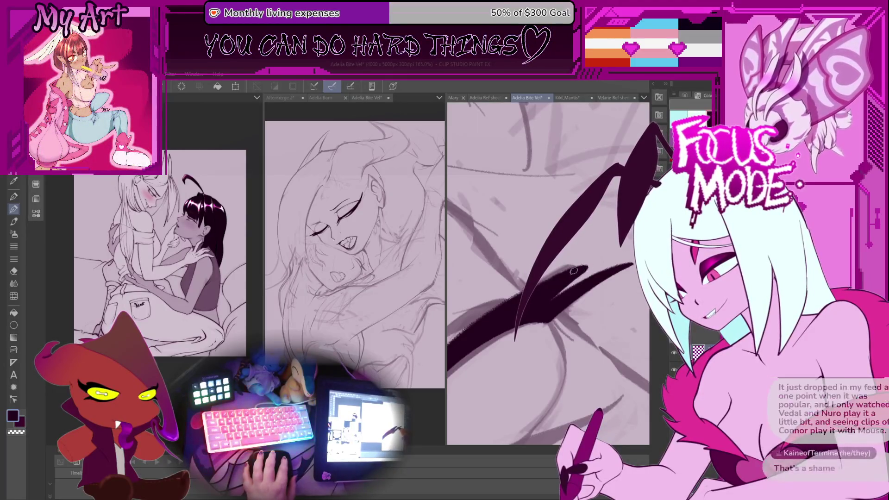
{"action": "scroll", "coordinate": [582, 269], "scroll_direction": "down", "scroll_amount": 3}
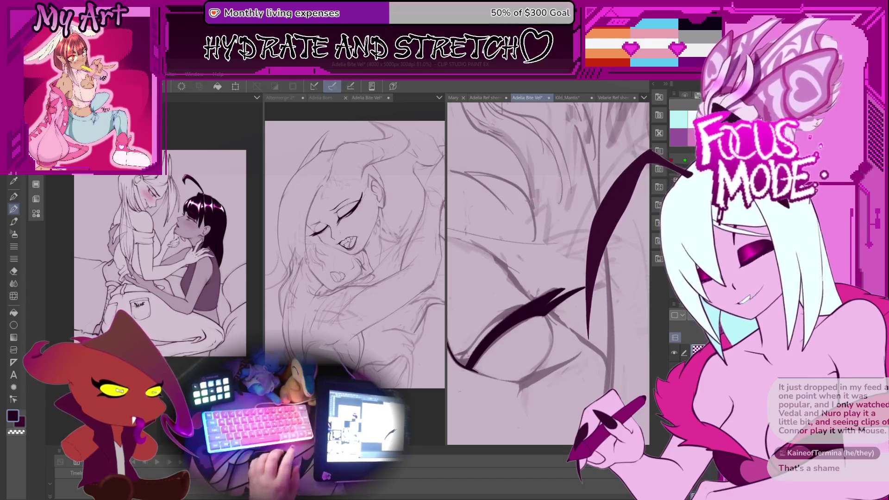
{"action": "scroll", "coordinate": [549, 274], "scroll_direction": "up", "scroll_amount": 5}
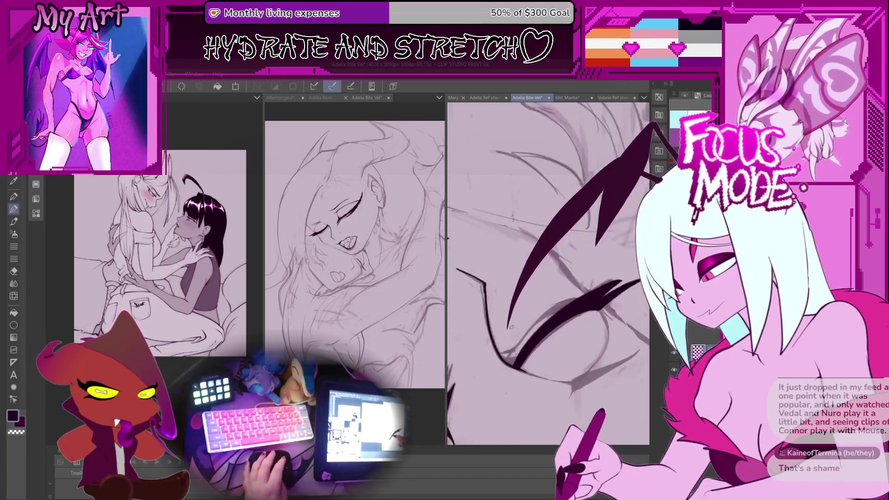
{"action": "scroll", "coordinate": [549, 343], "scroll_direction": "up", "scroll_amount": 5}
{"action": "scroll", "coordinate": [548, 344], "scroll_direction": "up", "scroll_amount": 3}
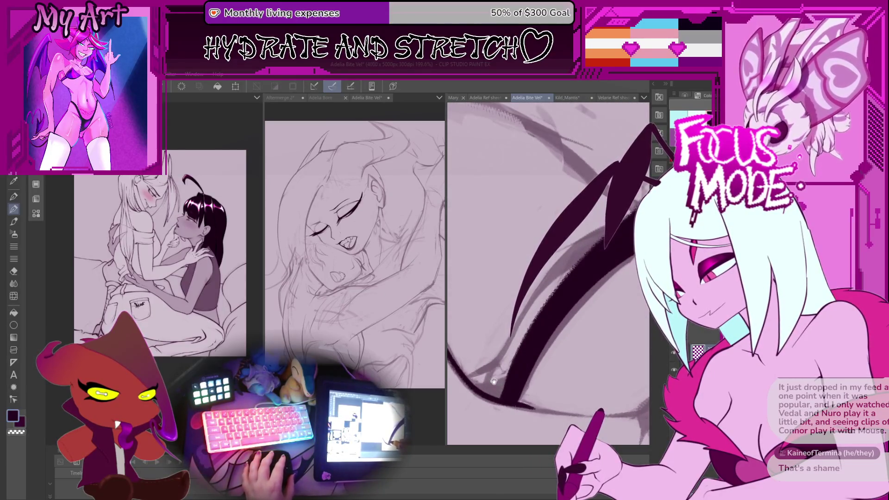
{"action": "left_click_drag", "start_coordinate": [598, 199], "coordinate": [530, 375]}
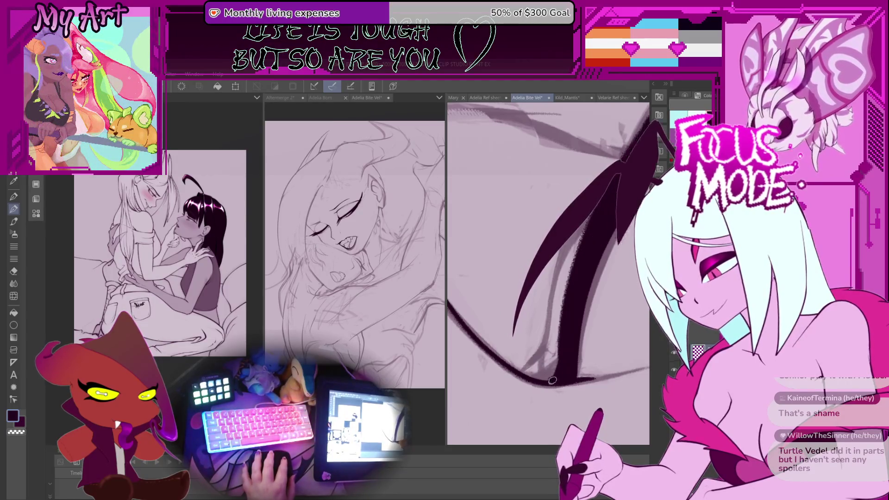
- Redraw the thick dark stroke in a new shape, replacing the earlier attempts
{"action": "left_click_drag", "start_coordinate": [553, 380], "coordinate": [551, 386]}
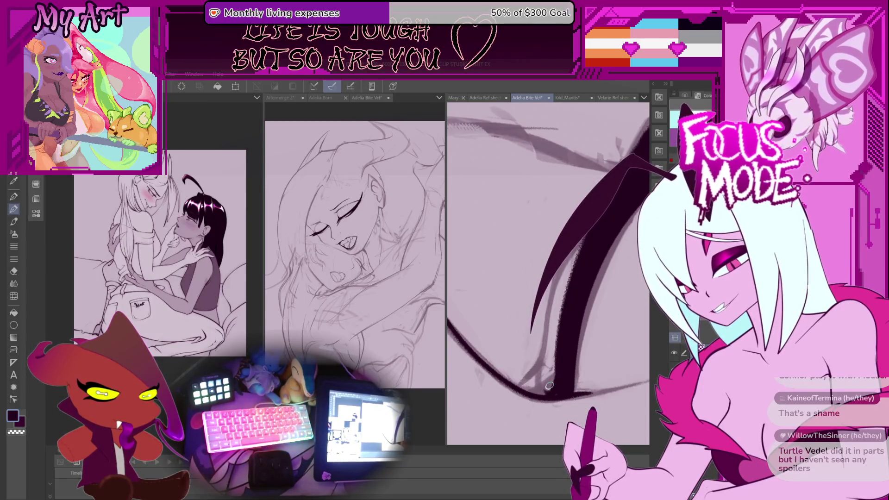
{"action": "left_click_drag", "start_coordinate": [558, 311], "coordinate": [538, 372]}
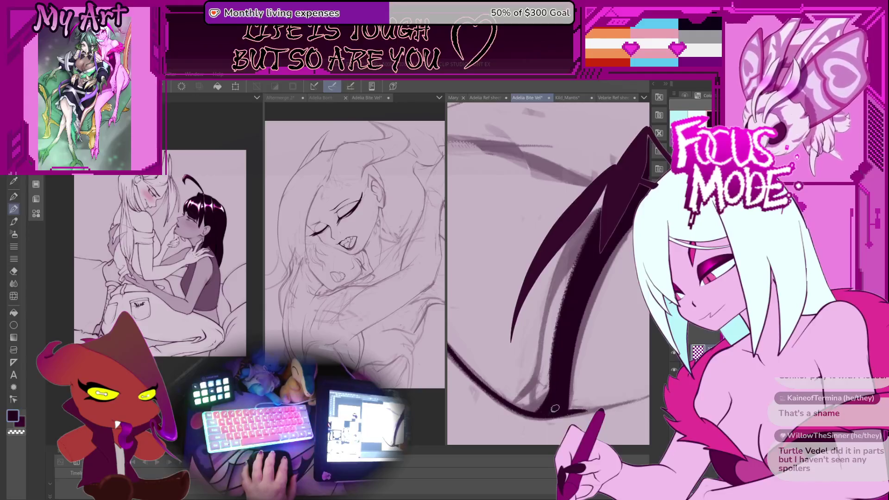
{"action": "left_click_drag", "start_coordinate": [527, 362], "coordinate": [522, 360]}
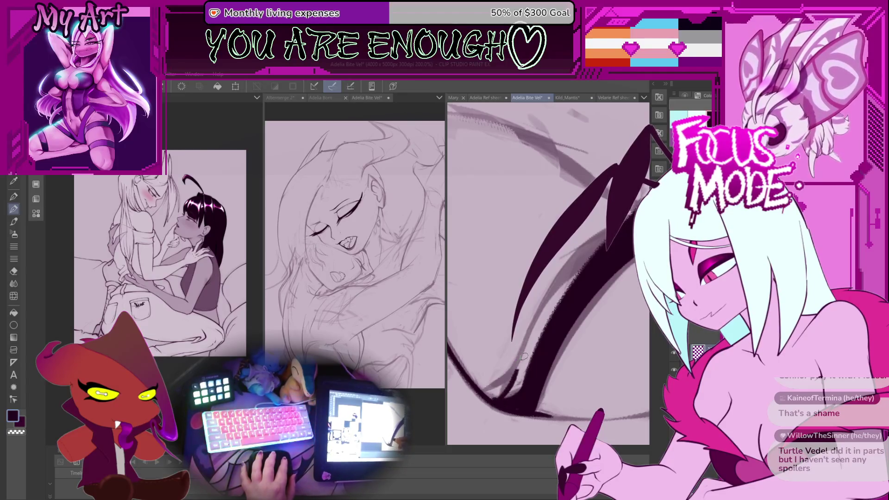
{"action": "key", "text": "ctrl+z"}
{"action": "left_click_drag", "start_coordinate": [629, 260], "coordinate": [486, 394]}
{"action": "key", "text": "ctrl+z"}
{"action": "left_click_drag", "start_coordinate": [634, 264], "coordinate": [481, 393]}
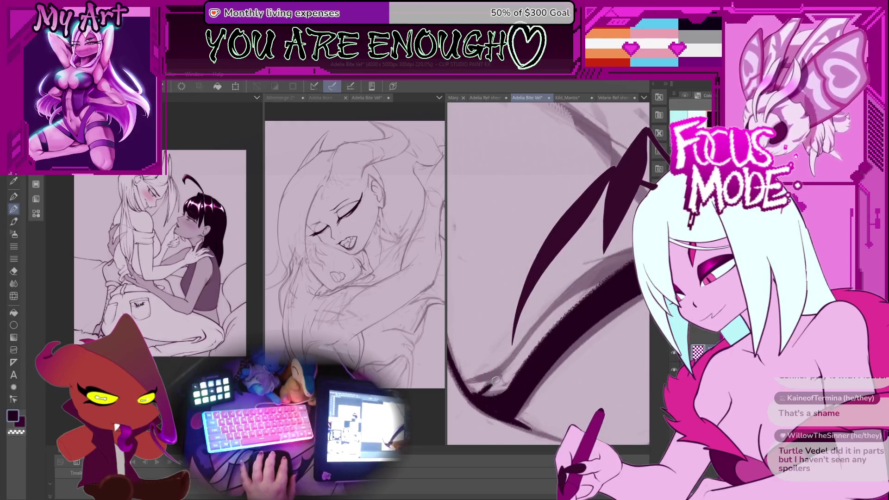
- Thicken the upper stroke and fill the curved band in darker, dropping an extra hatched stroke
{"action": "left_click_drag", "start_coordinate": [569, 246], "coordinate": [517, 348]}
{"action": "left_click_drag", "start_coordinate": [571, 296], "coordinate": [530, 305]}
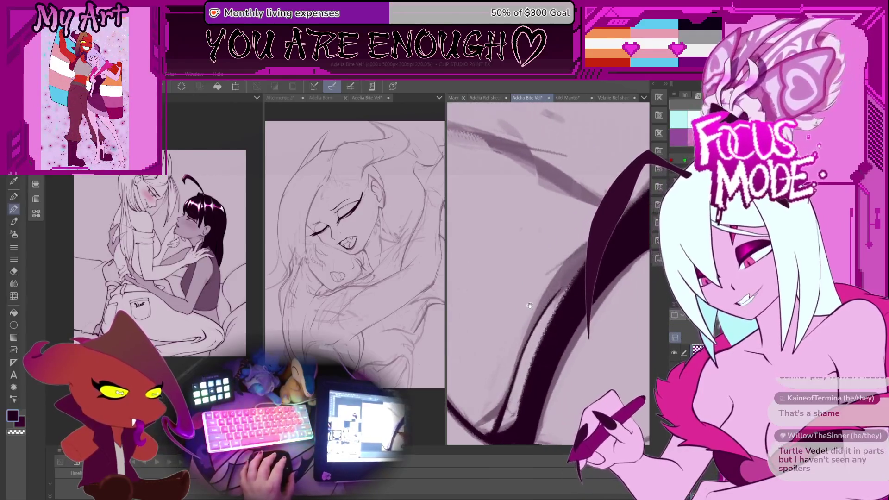
{"action": "mouse_move", "coordinate": [578, 245]}
{"action": "left_mouse_down"}
{"action": "mouse_move", "coordinate": [534, 320]}
{"action": "mouse_move", "coordinate": [529, 304]}
{"action": "mouse_move", "coordinate": [542, 305]}
{"action": "mouse_move", "coordinate": [591, 261]}
{"action": "mouse_move", "coordinate": [537, 315]}
{"action": "mouse_move", "coordinate": [602, 247]}
{"action": "mouse_move", "coordinate": [563, 275]}
{"action": "left_mouse_up"}
{"action": "scroll", "coordinate": [567, 282], "scroll_direction": "up", "scroll_amount": 2}
{"action": "left_click_drag", "start_coordinate": [611, 235], "coordinate": [554, 289]}
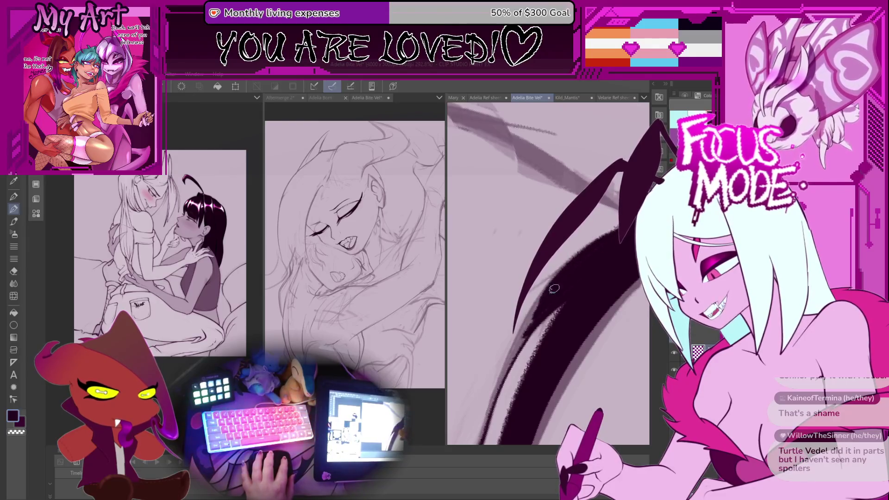
{"action": "key", "text": "-"}
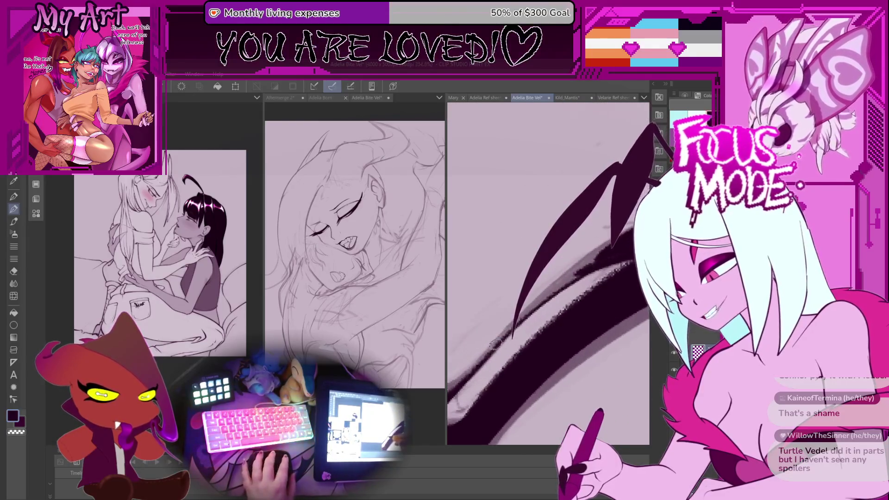
{"action": "mouse_move", "coordinate": [550, 291]}
{"action": "left_mouse_down"}
{"action": "mouse_move", "coordinate": [477, 371]}
{"action": "mouse_move", "coordinate": [556, 278]}
{"action": "mouse_move", "coordinate": [465, 378]}
{"action": "left_mouse_up"}
{"action": "key", "text": "ctrl+z"}
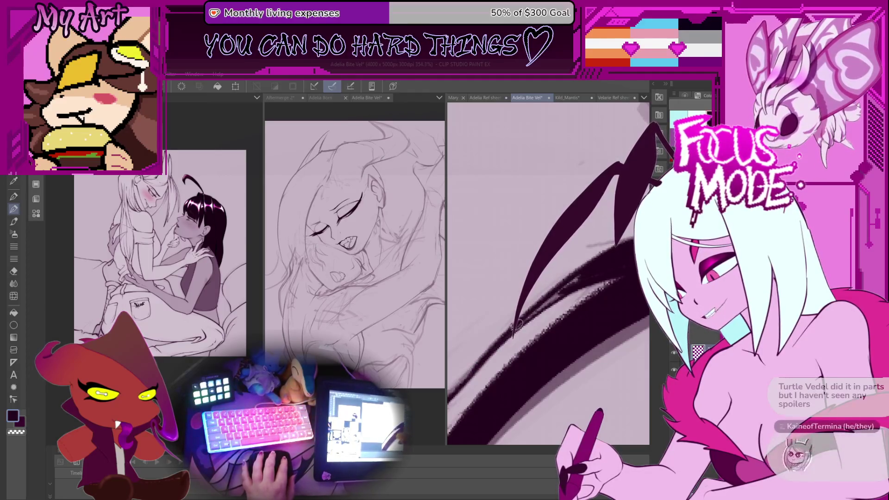
{"action": "left_click_drag", "start_coordinate": [595, 269], "coordinate": [555, 303]}
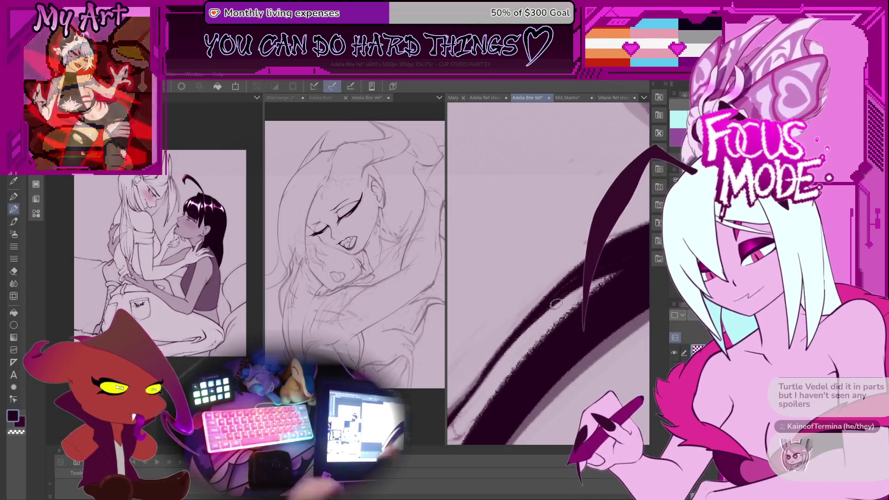
- Zoom out and back in on the closed eye and hair strand, undoing the last eyelash stroke
{"action": "scroll", "coordinate": [557, 280], "scroll_direction": "down", "scroll_amount": 3}
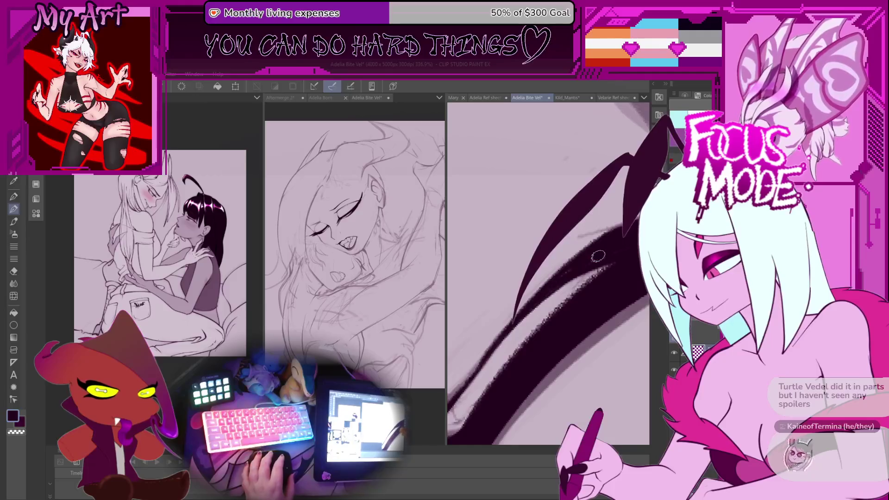
{"action": "scroll", "coordinate": [560, 276], "scroll_direction": "down", "scroll_amount": 2}
{"action": "scroll", "coordinate": [568, 267], "scroll_direction": "down", "scroll_amount": 5}
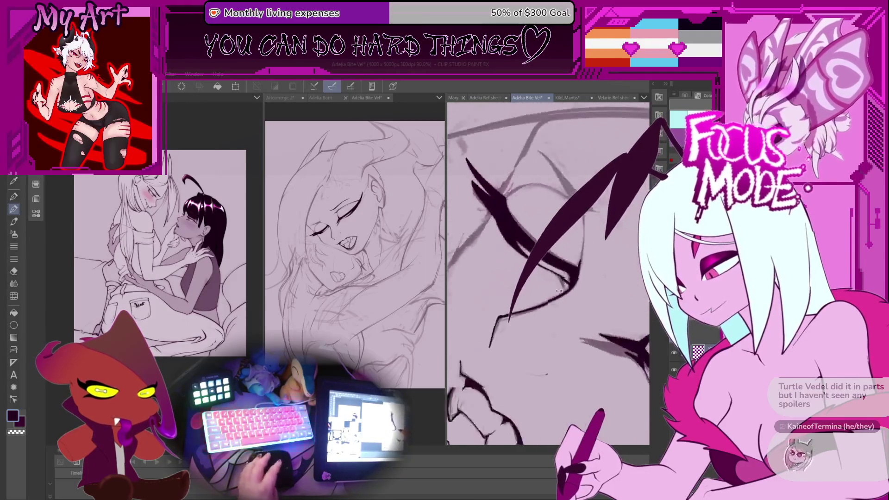
{"action": "scroll", "coordinate": [610, 295], "scroll_direction": "down", "scroll_amount": 2}
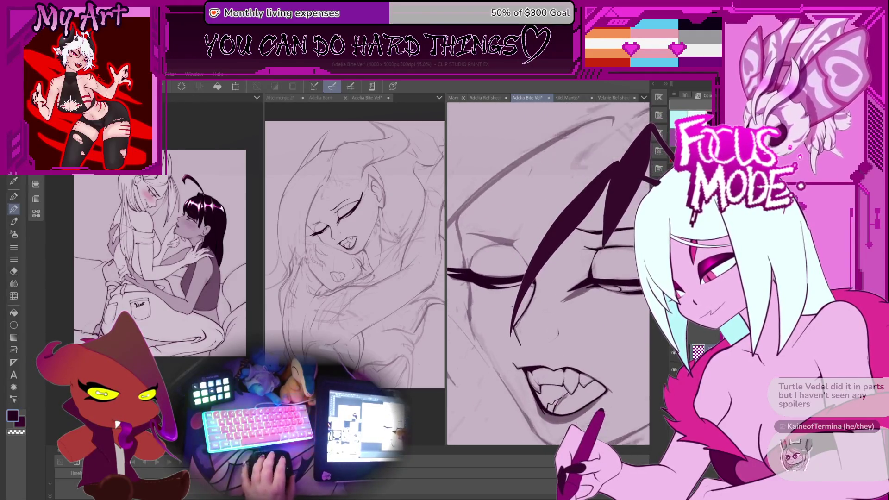
{"action": "scroll", "coordinate": [549, 288], "scroll_direction": "up", "scroll_amount": 8}
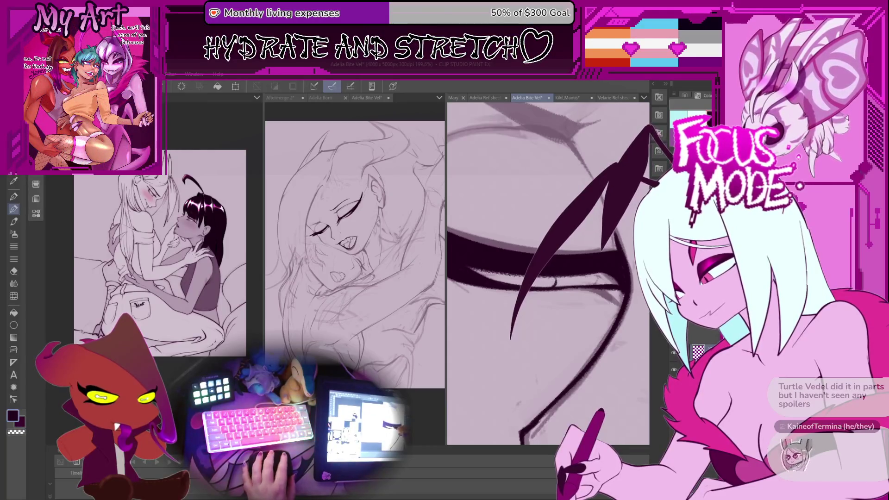
{"action": "scroll", "coordinate": [548, 304], "scroll_direction": "down", "scroll_amount": 6}
{"action": "scroll", "coordinate": [548, 305], "scroll_direction": "up", "scroll_amount": 3}
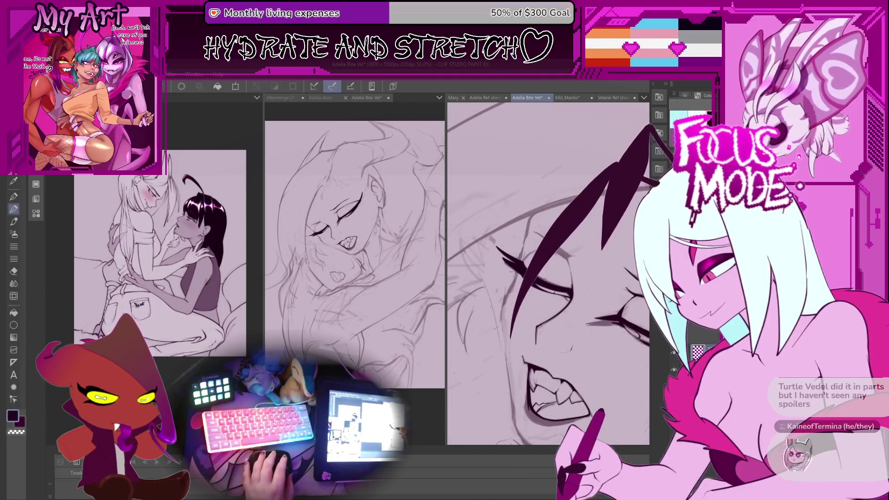
{"action": "scroll", "coordinate": [545, 279], "scroll_direction": "up", "scroll_amount": 3}
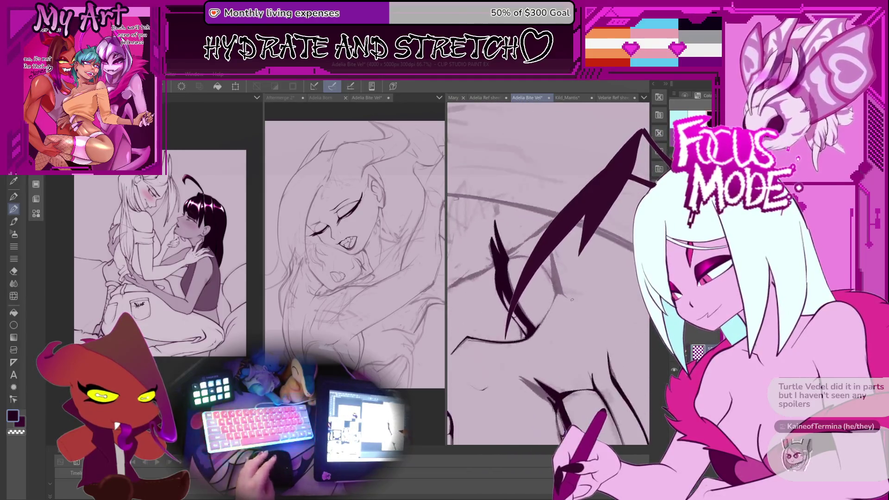
{"action": "scroll", "coordinate": [572, 300], "scroll_direction": "up", "scroll_amount": 2}
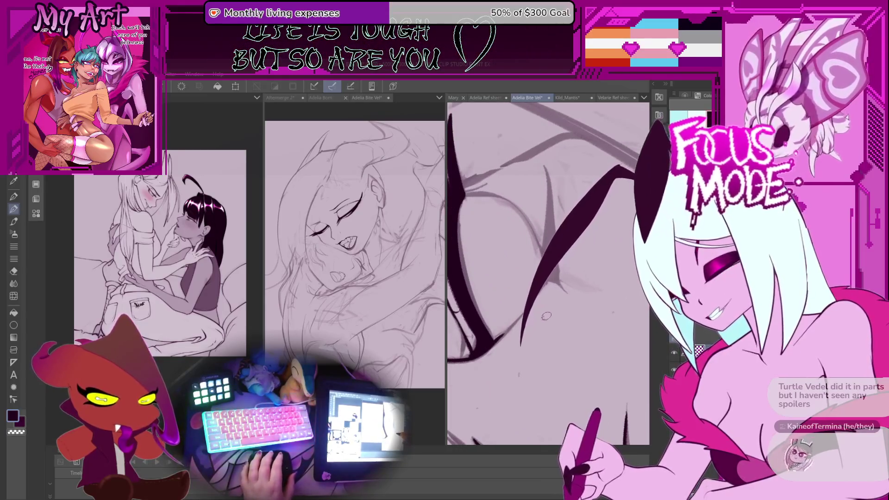
{"action": "key", "text": "ctrl+z"}
- Redraw the long curved eyelash with a higher ending, shifting it slightly left
{"action": "left_click_drag", "start_coordinate": [686, 169], "coordinate": [535, 308]}
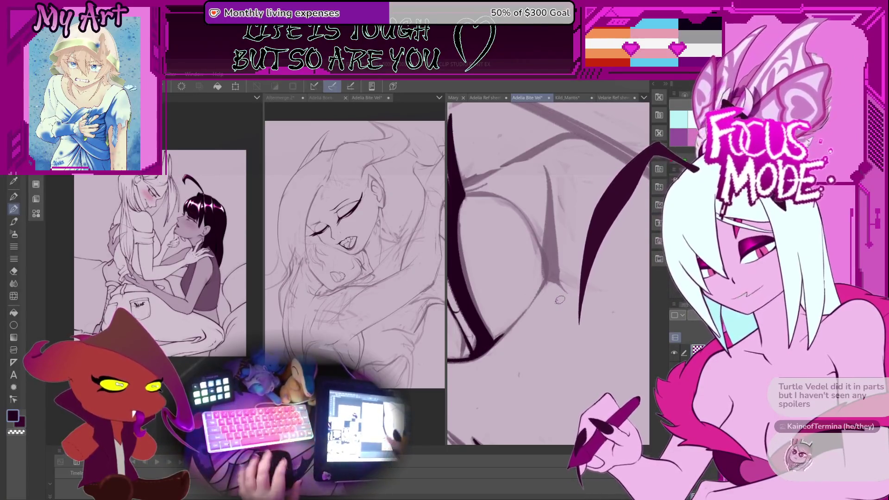
{"action": "mouse_move", "coordinate": [570, 319]}
{"action": "left_mouse_down"}
{"action": "mouse_move", "coordinate": [555, 321]}
{"action": "mouse_move", "coordinate": [553, 304]}
{"action": "left_mouse_up"}
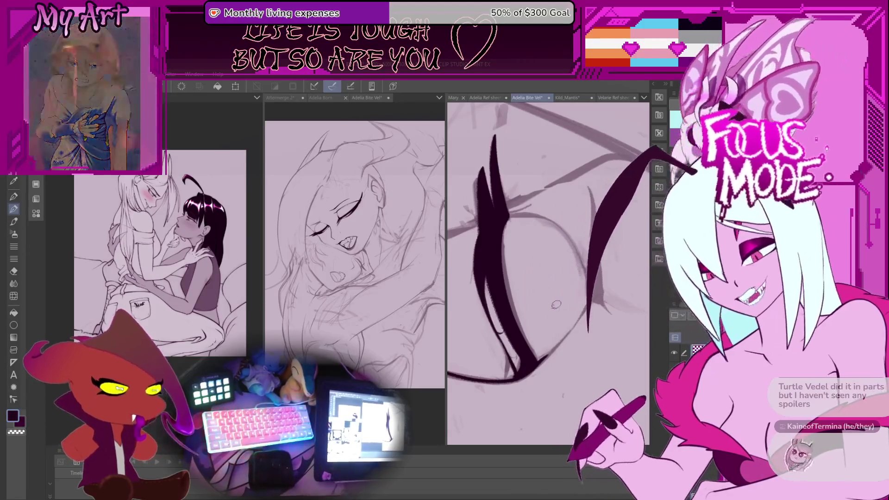
{"action": "key", "text": "ctrl+z"}
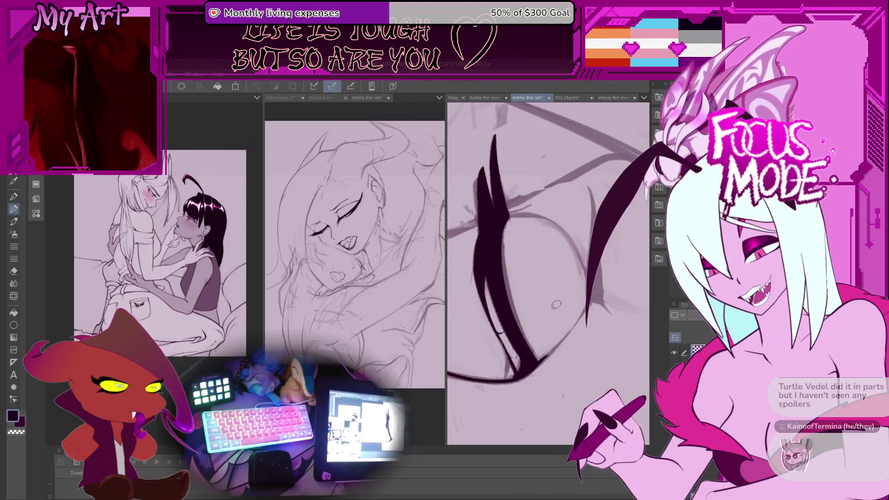
{"action": "left_click_drag", "start_coordinate": [556, 304], "coordinate": [538, 340]}
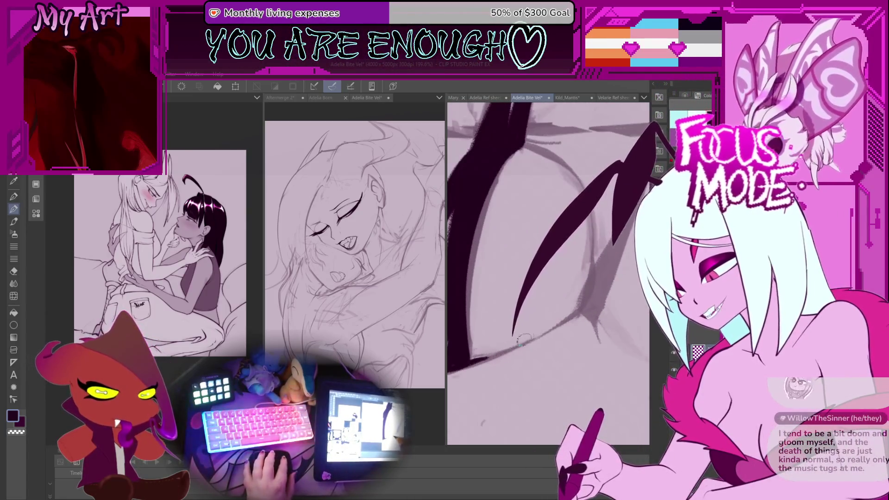
{"action": "key", "text": "ctrl+z"}
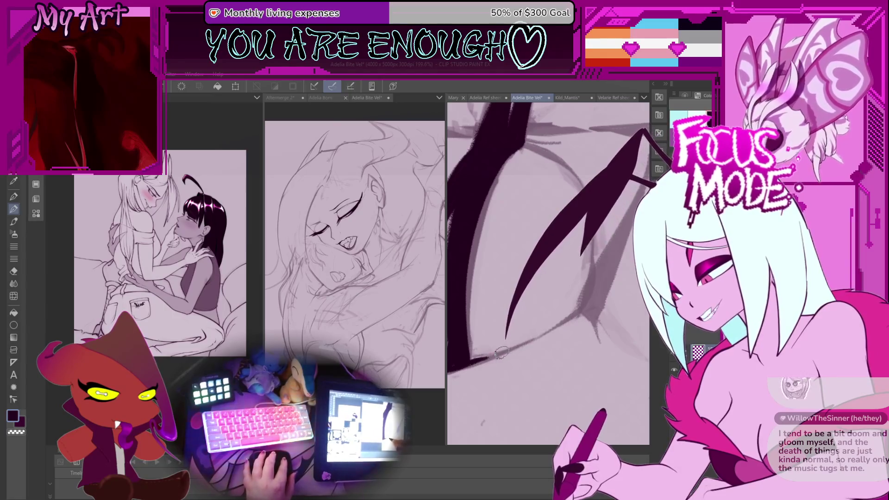
{"action": "mouse_move", "coordinate": [558, 324]}
{"action": "left_mouse_down"}
{"action": "mouse_move", "coordinate": [504, 385]}
{"action": "mouse_move", "coordinate": [513, 376]}
{"action": "left_mouse_up"}
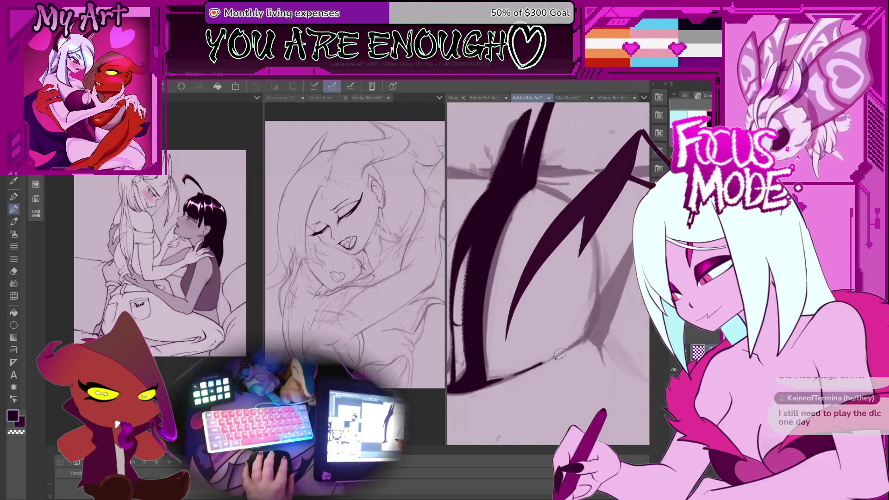
{"action": "left_click_drag", "start_coordinate": [583, 335], "coordinate": [579, 350]}
{"action": "key", "text": "ctrl+z"}
{"action": "mouse_move", "coordinate": [633, 163]}
{"action": "left_mouse_down"}
{"action": "mouse_move", "coordinate": [566, 331]}
{"action": "mouse_move", "coordinate": [578, 353]}
{"action": "left_mouse_up"}
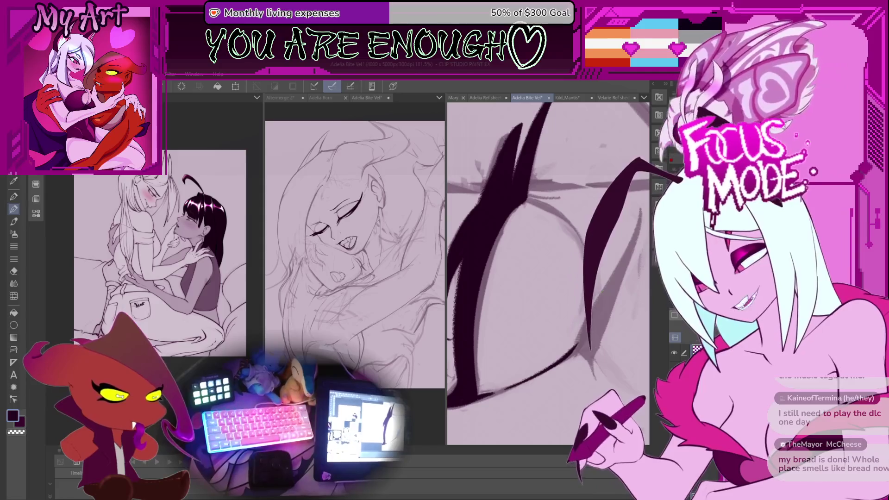
{"action": "key", "text": "ctrl+z"}
{"action": "left_click_drag", "start_coordinate": [629, 160], "coordinate": [544, 348]}
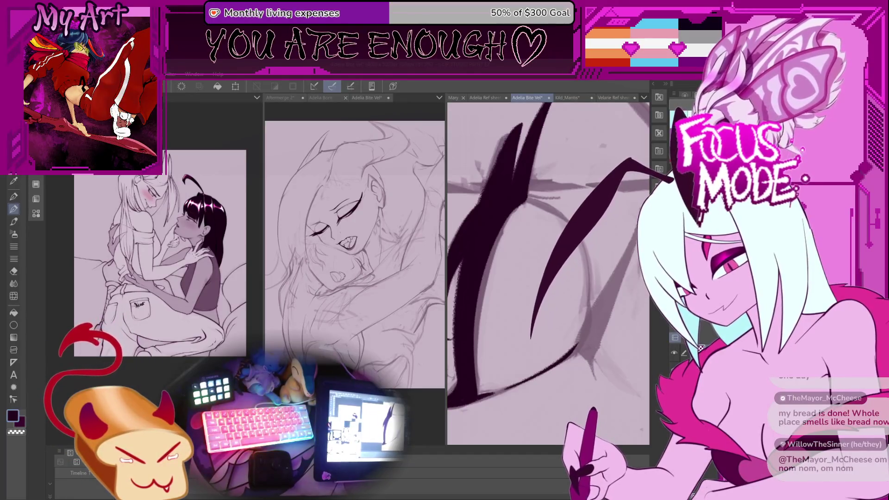
- Redraw the lower lash several times to adjust its tail, then add another stroke
{"action": "key", "text": "ctrl+z"}
{"action": "left_click_drag", "start_coordinate": [577, 224], "coordinate": [542, 340]}
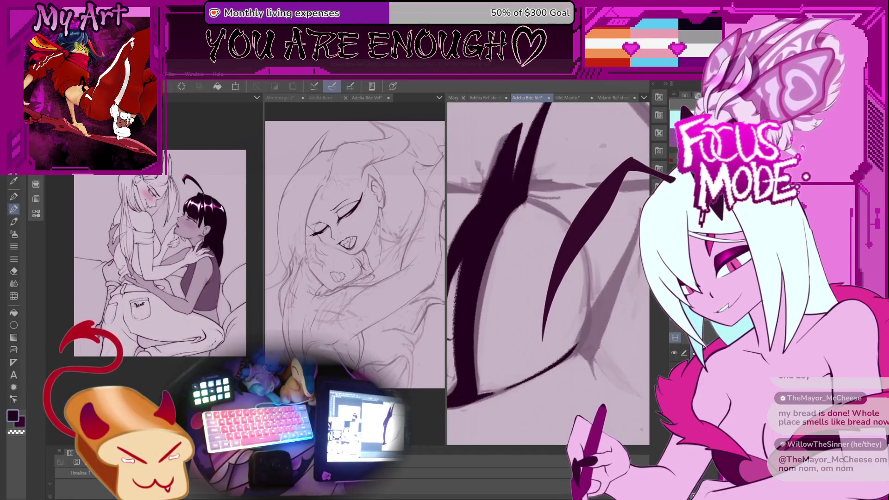
{"action": "key", "text": "ctrl+z"}
{"action": "left_click_drag", "start_coordinate": [578, 223], "coordinate": [549, 343]}
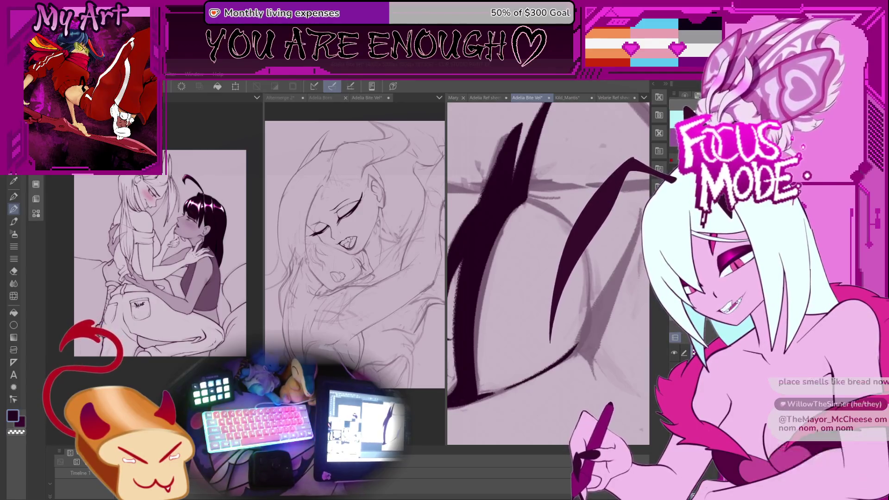
{"action": "key", "text": "ctrl+z"}
{"action": "left_click_drag", "start_coordinate": [578, 224], "coordinate": [564, 329]}
{"action": "key", "text": "ctrl+z"}
{"action": "mouse_move", "coordinate": [578, 224]}
{"action": "left_mouse_down"}
{"action": "mouse_move", "coordinate": [556, 332]}
{"action": "mouse_move", "coordinate": [532, 278]}
{"action": "mouse_move", "coordinate": [505, 319]}
{"action": "left_mouse_up"}
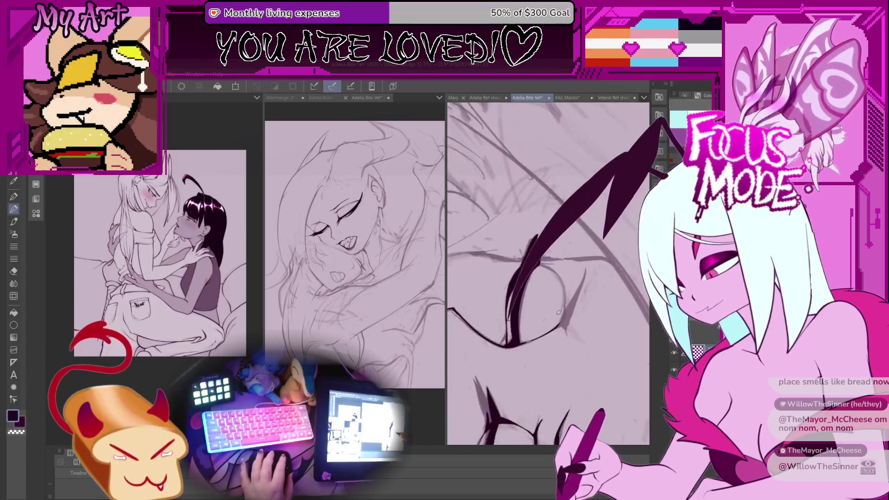
- Zoom in and try the lower lash as thicker and thinner curves, finally removing it
{"action": "scroll", "coordinate": [559, 313], "scroll_direction": "up", "scroll_amount": 5}
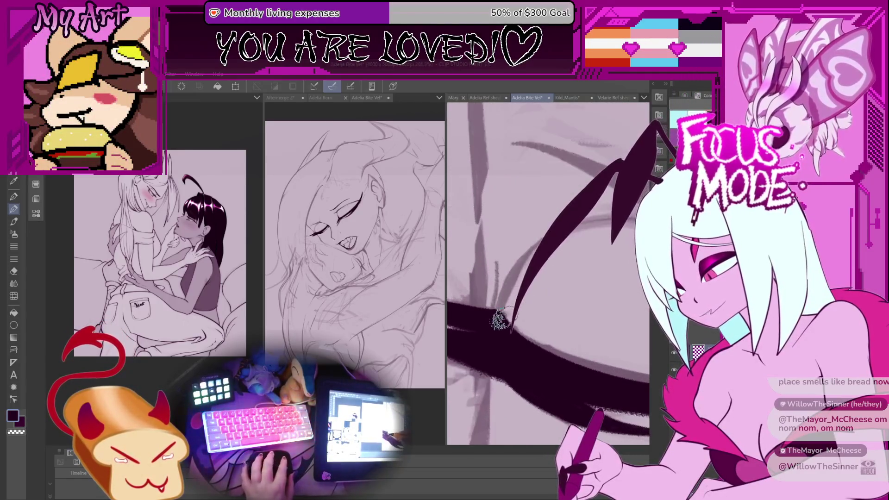
{"action": "scroll", "coordinate": [516, 324], "scroll_direction": "up", "scroll_amount": 2}
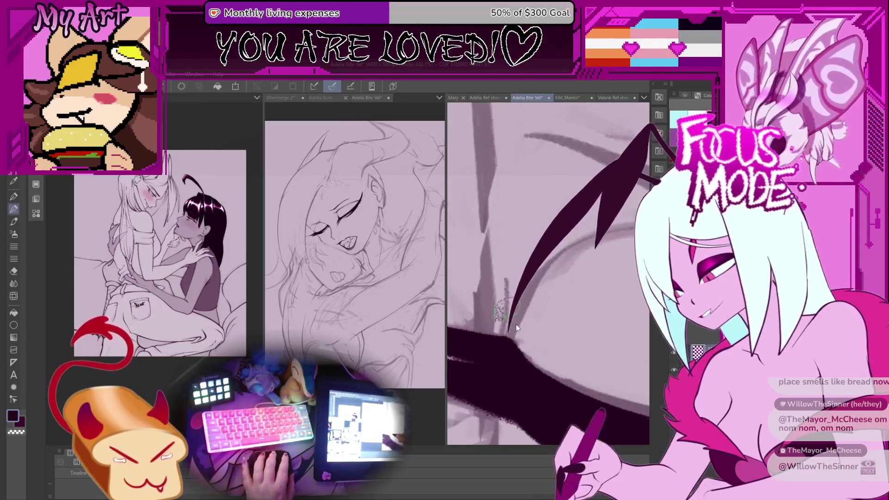
{"action": "left_click_drag", "start_coordinate": [578, 223], "coordinate": [509, 334]}
{"action": "key", "text": "ctrl+z"}
{"action": "left_click_drag", "start_coordinate": [577, 227], "coordinate": [507, 336]}
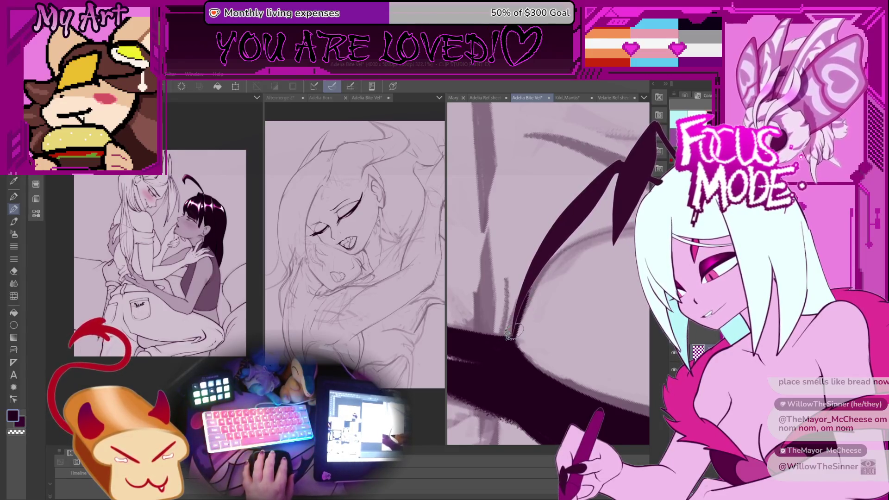
{"action": "key", "text": "ctrl+z"}
{"action": "left_click_drag", "start_coordinate": [576, 226], "coordinate": [513, 337]}
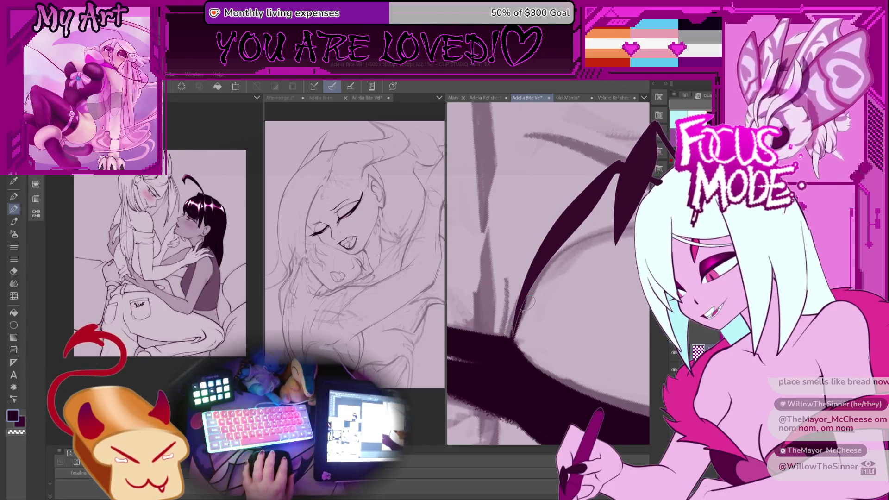
{"action": "key", "text": "ctrl+z"}
{"action": "left_click_drag", "start_coordinate": [577, 227], "coordinate": [509, 337]}
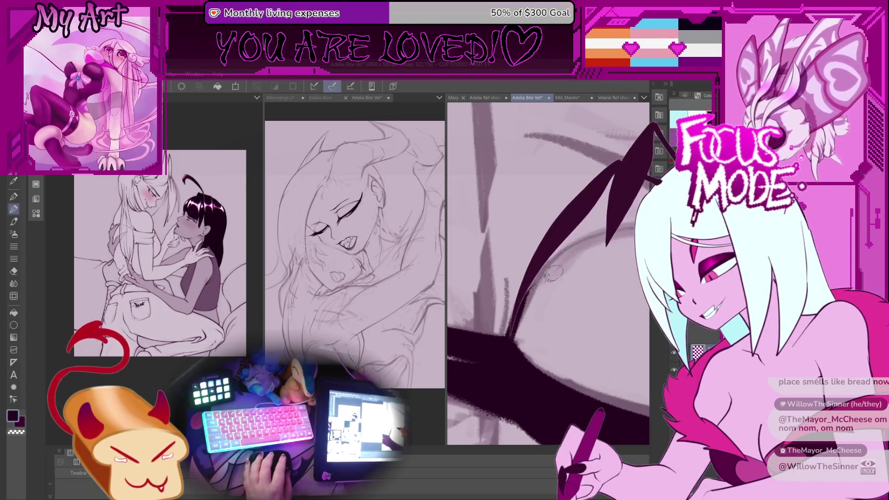
{"action": "scroll", "coordinate": [534, 290], "scroll_direction": "down", "scroll_amount": 3}
{"action": "key", "text": "ctrl+z"}
- Redraw the long curved lash, testing a thicker version with a lower tip
{"action": "left_click_drag", "start_coordinate": [637, 157], "coordinate": [577, 345]}
{"action": "key", "text": "ctrl+z"}
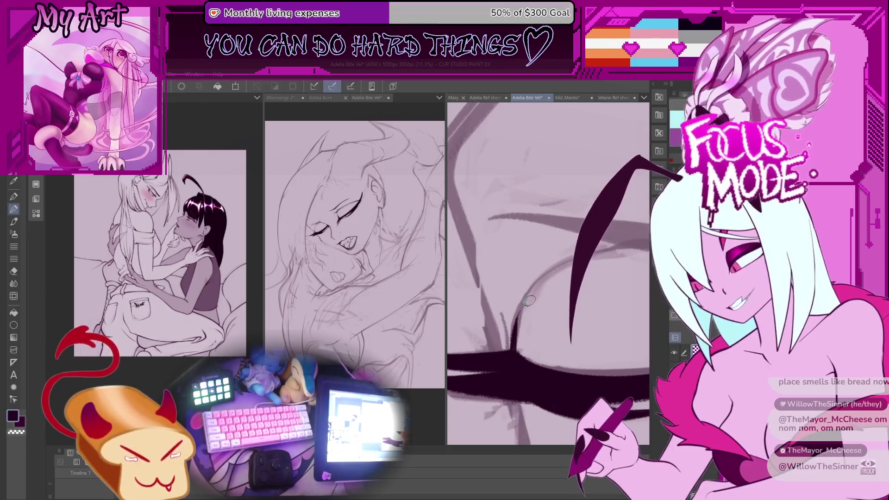
{"action": "left_click_drag", "start_coordinate": [637, 157], "coordinate": [568, 342]}
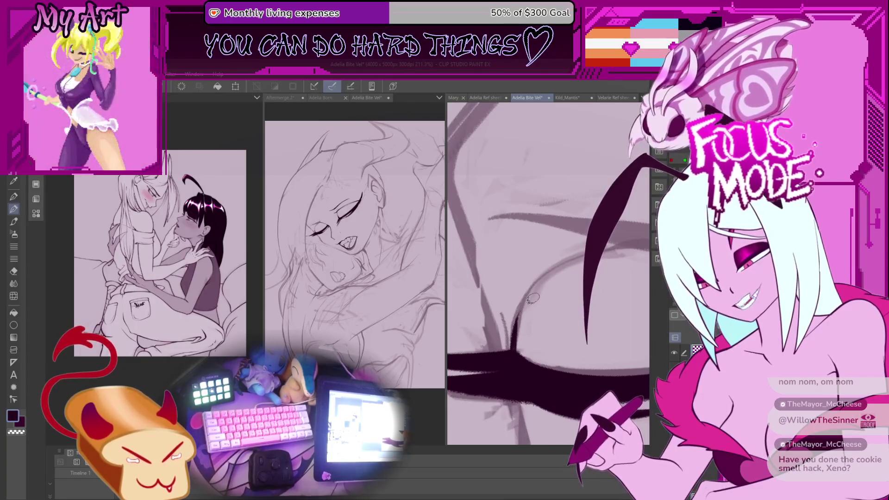
{"action": "key", "text": "ctrl+z"}
{"action": "left_click_drag", "start_coordinate": [639, 153], "coordinate": [532, 329]}
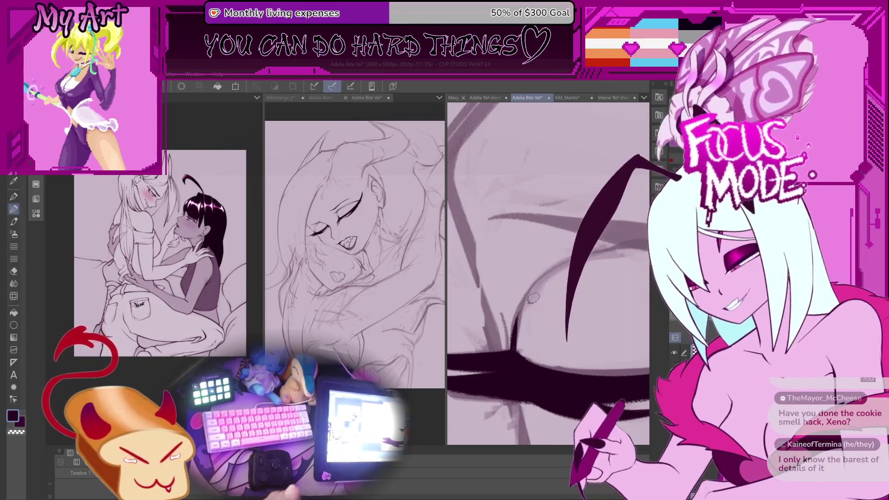
{"action": "key", "text": "ctrl+z"}
{"action": "left_click_drag", "start_coordinate": [639, 155], "coordinate": [575, 338]}
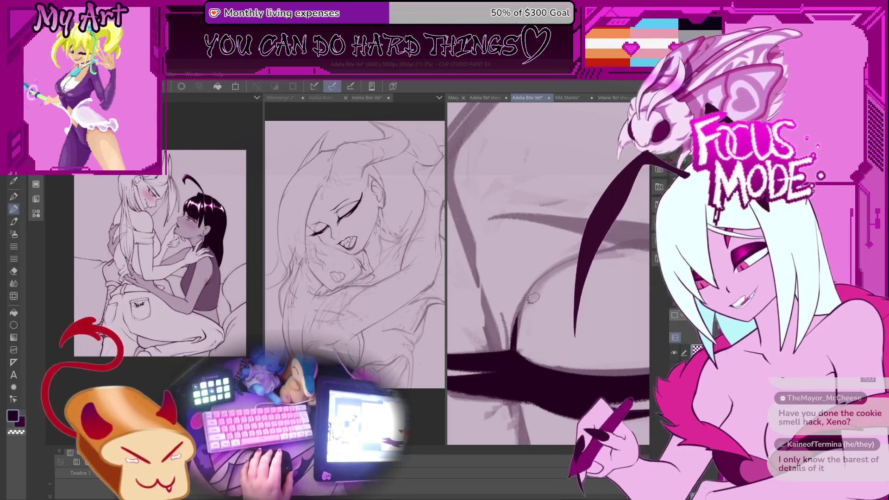
- Settle the long lash sweeping down-left and reshape the thin line beside the hair spike
{"action": "scroll", "coordinate": [533, 299], "scroll_direction": "down", "scroll_amount": 2}
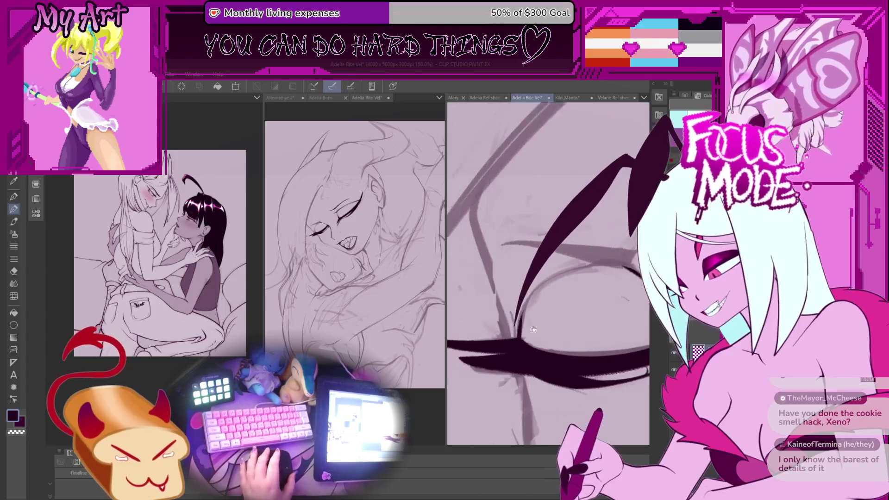
{"action": "key", "text": "ctrl+z"}
{"action": "left_click_drag", "start_coordinate": [637, 160], "coordinate": [583, 348]}
{"action": "key", "text": "ctrl+z"}
{"action": "left_click_drag", "start_coordinate": [627, 160], "coordinate": [530, 343]}
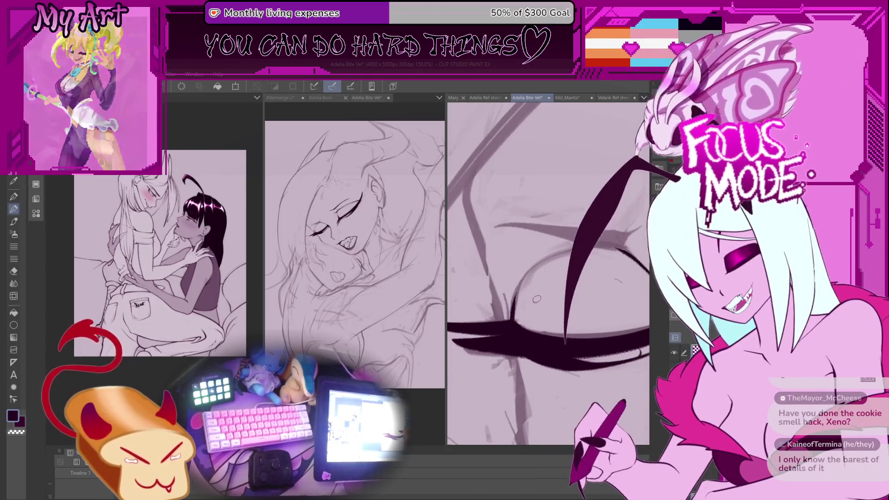
{"action": "key", "text": "ctrl+z"}
{"action": "left_click_drag", "start_coordinate": [625, 162], "coordinate": [531, 345]}
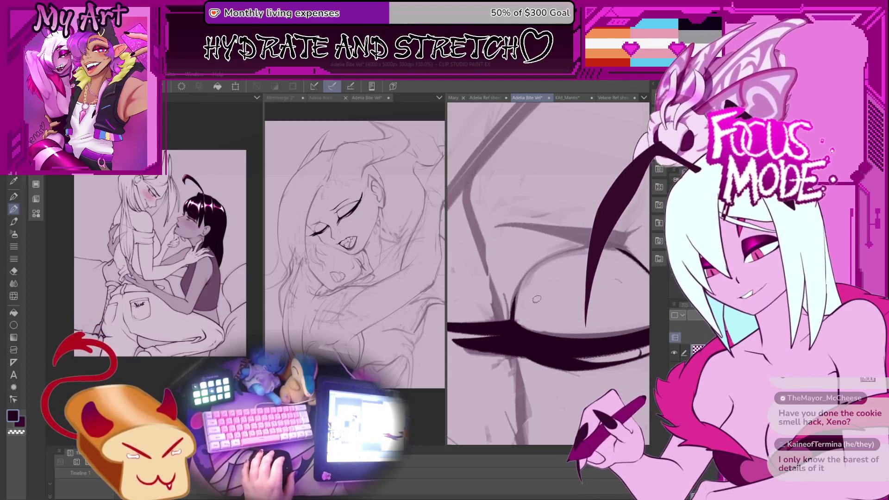
{"action": "mouse_move", "coordinate": [517, 304]}
{"action": "left_mouse_down"}
{"action": "mouse_move", "coordinate": [549, 303]}
{"action": "mouse_move", "coordinate": [513, 310]}
{"action": "mouse_move", "coordinate": [502, 343]}
{"action": "left_mouse_up"}
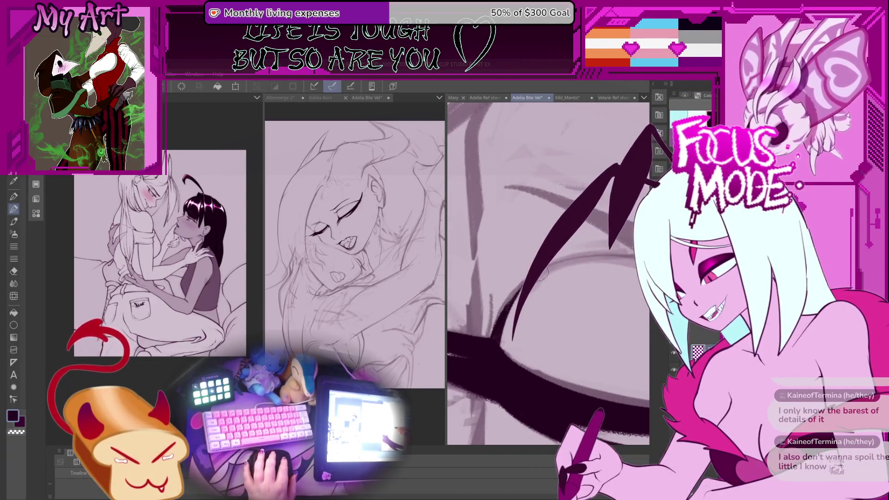
{"action": "mouse_move", "coordinate": [514, 289]}
{"action": "left_mouse_down"}
{"action": "mouse_move", "coordinate": [499, 331]}
{"action": "mouse_move", "coordinate": [510, 291]}
{"action": "left_mouse_up"}
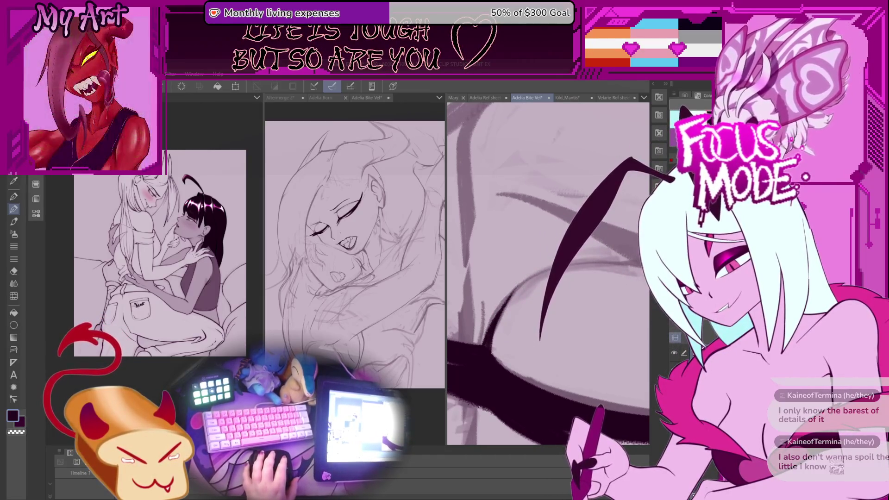
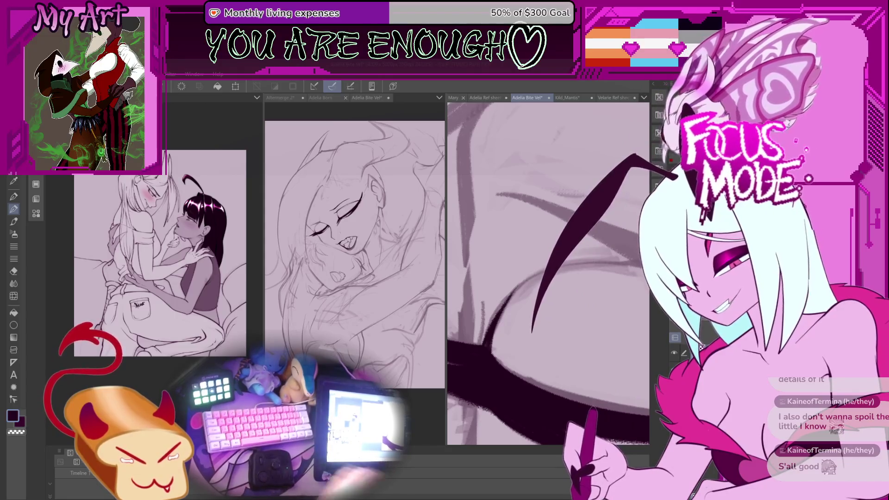
- Reshape the long eyelash stroke's middle spike and thicken its lower curve over the closed eye
{"action": "mouse_move", "coordinate": [533, 259]}
{"action": "left_mouse_down"}
{"action": "mouse_move", "coordinate": [519, 323]}
{"action": "mouse_move", "coordinate": [524, 315]}
{"action": "left_mouse_up"}
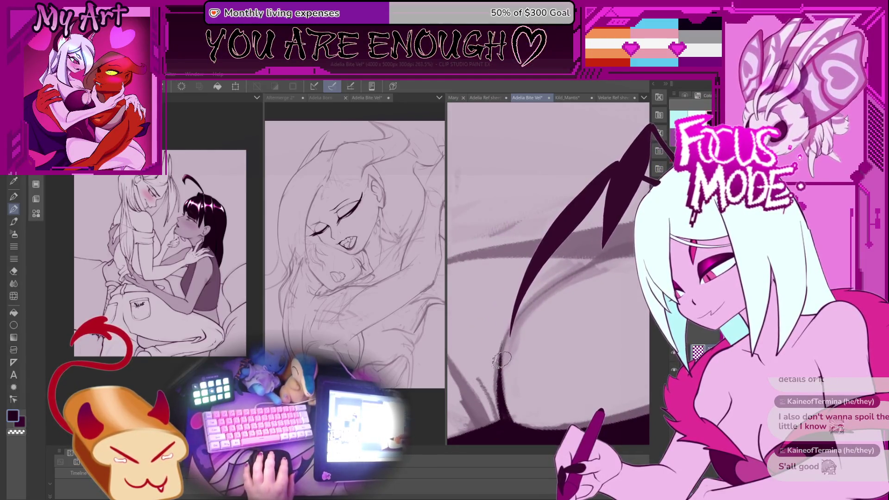
{"action": "scroll", "coordinate": [597, 255], "scroll_direction": "down", "scroll_amount": 3}
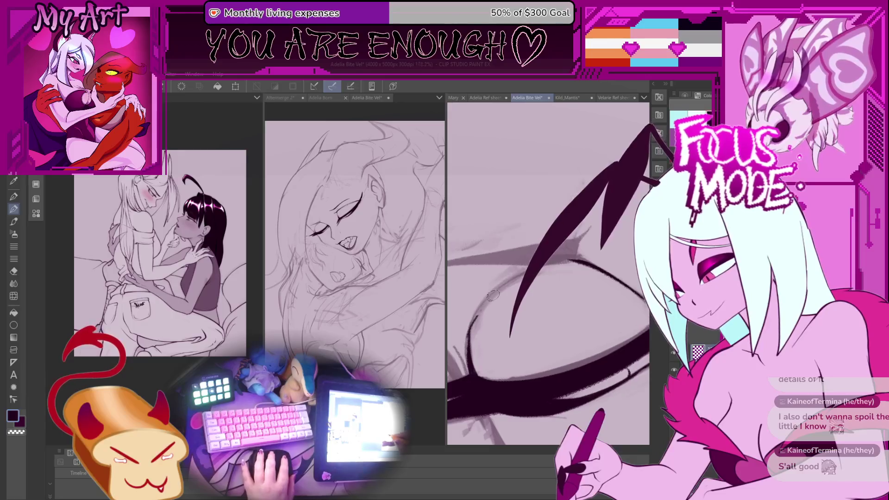
{"action": "scroll", "coordinate": [484, 302], "scroll_direction": "down", "scroll_amount": 3}
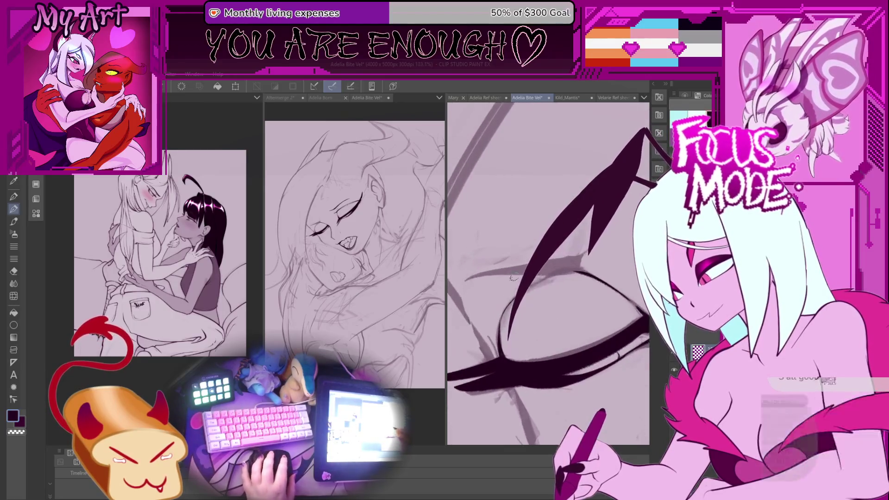
{"action": "scroll", "coordinate": [513, 287], "scroll_direction": "up", "scroll_amount": 2}
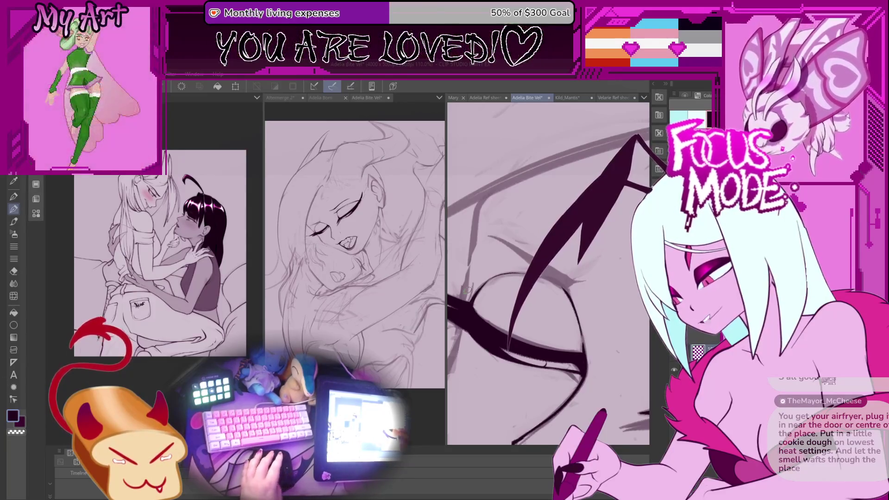
{"action": "scroll", "coordinate": [497, 309], "scroll_direction": "up", "scroll_amount": 2}
{"action": "scroll", "coordinate": [495, 309], "scroll_direction": "up", "scroll_amount": 1}
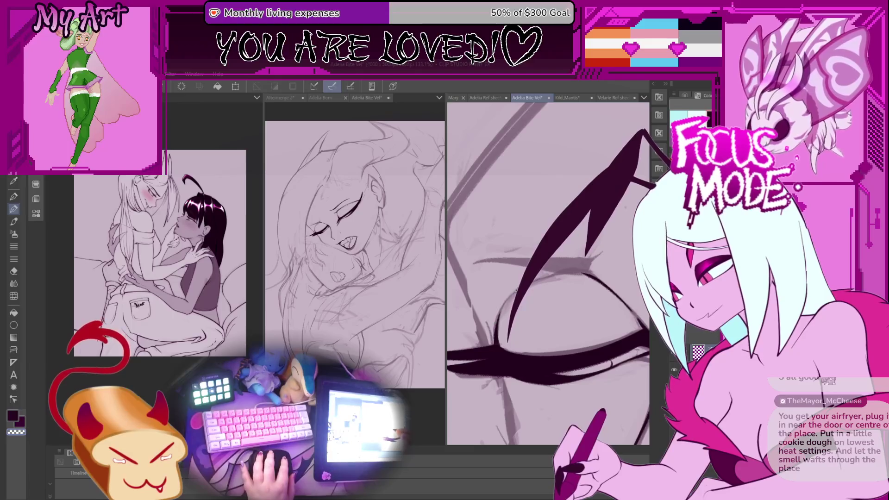
{"action": "scroll", "coordinate": [506, 300], "scroll_direction": "up", "scroll_amount": 2}
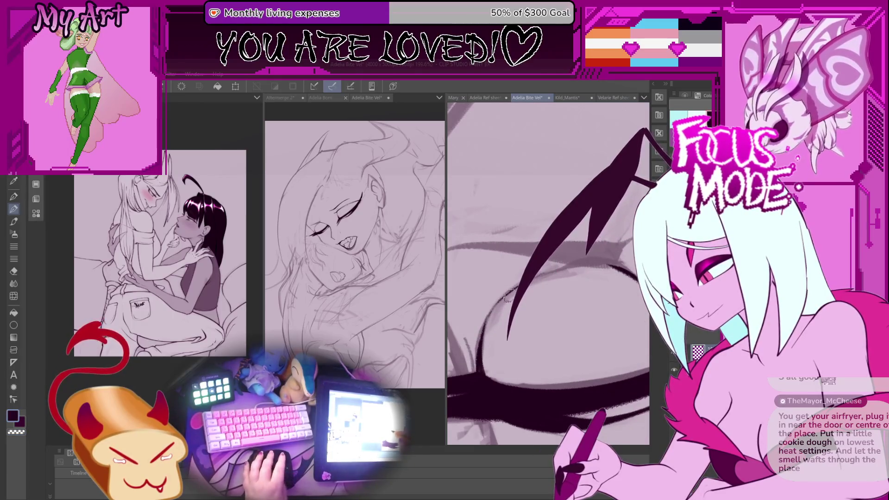
{"action": "left_click_drag", "start_coordinate": [507, 299], "coordinate": [511, 290]}
{"action": "left_click_drag", "start_coordinate": [604, 260], "coordinate": [560, 267]}
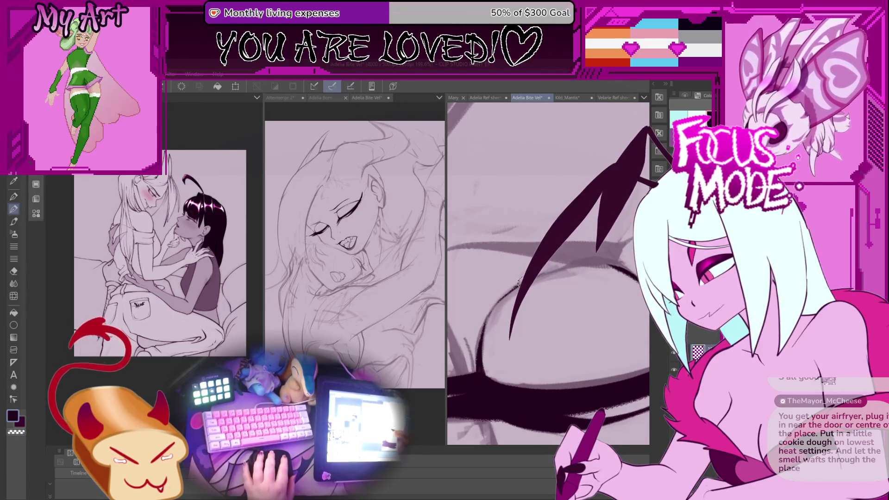
{"action": "scroll", "coordinate": [546, 274], "scroll_direction": "down", "scroll_amount": 2}
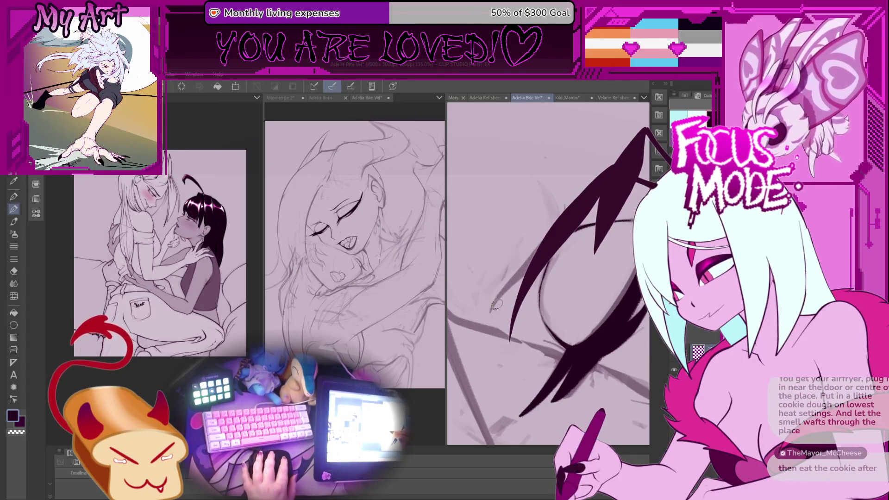
{"action": "left_click_drag", "start_coordinate": [551, 278], "coordinate": [536, 281]}
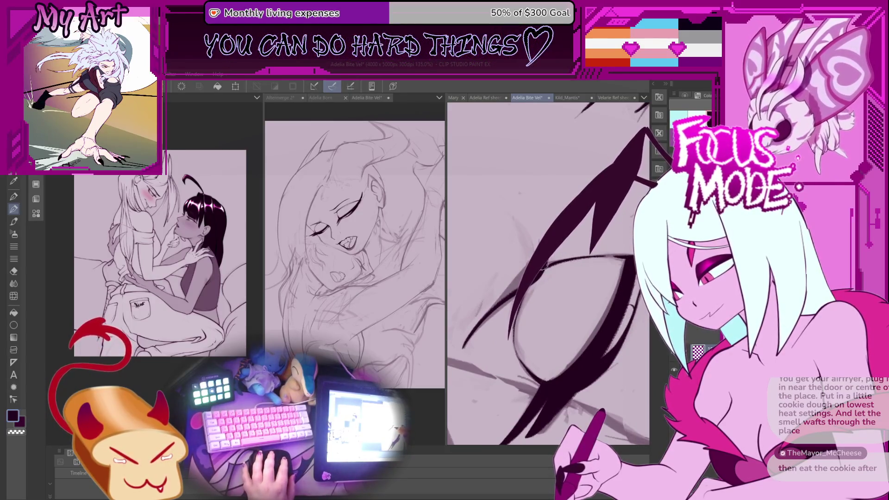
{"action": "mouse_move", "coordinate": [491, 307]}
{"action": "left_mouse_down"}
{"action": "mouse_move", "coordinate": [534, 293]}
{"action": "mouse_move", "coordinate": [559, 298]}
{"action": "mouse_move", "coordinate": [546, 290]}
{"action": "mouse_move", "coordinate": [553, 305]}
{"action": "mouse_move", "coordinate": [571, 288]}
{"action": "mouse_move", "coordinate": [548, 311]}
{"action": "left_mouse_up"}
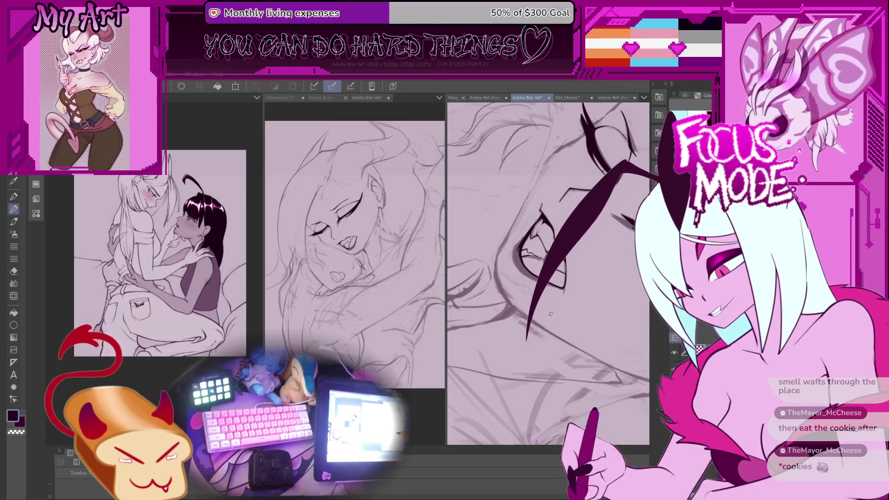
- Zoom in close on the biting mouth and rotate the view counter-clockwise for inking the teeth
{"action": "mouse_move", "coordinate": [546, 211]}
{"action": "left_mouse_down"}
{"action": "mouse_move", "coordinate": [529, 227]}
{"action": "mouse_move", "coordinate": [505, 338]}
{"action": "left_mouse_up"}
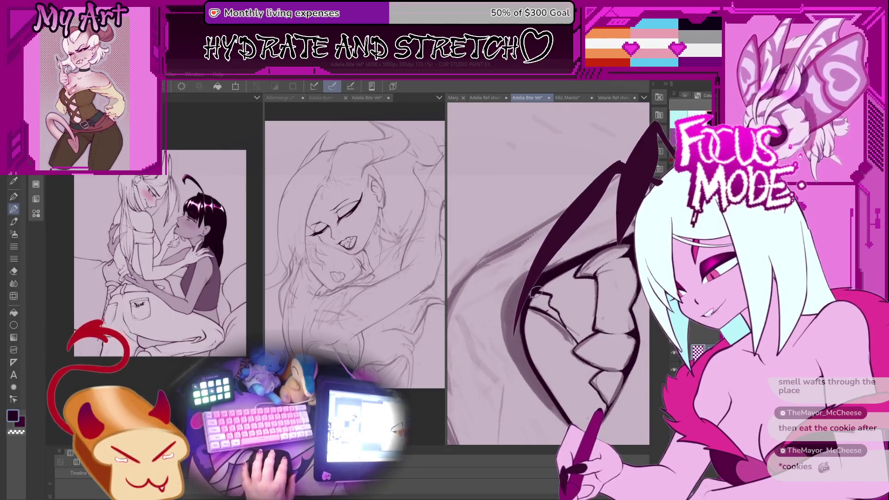
{"action": "mouse_move", "coordinate": [536, 292]}
{"action": "left_mouse_down"}
{"action": "mouse_move", "coordinate": [527, 252]}
{"action": "mouse_move", "coordinate": [479, 383]}
{"action": "left_mouse_up"}
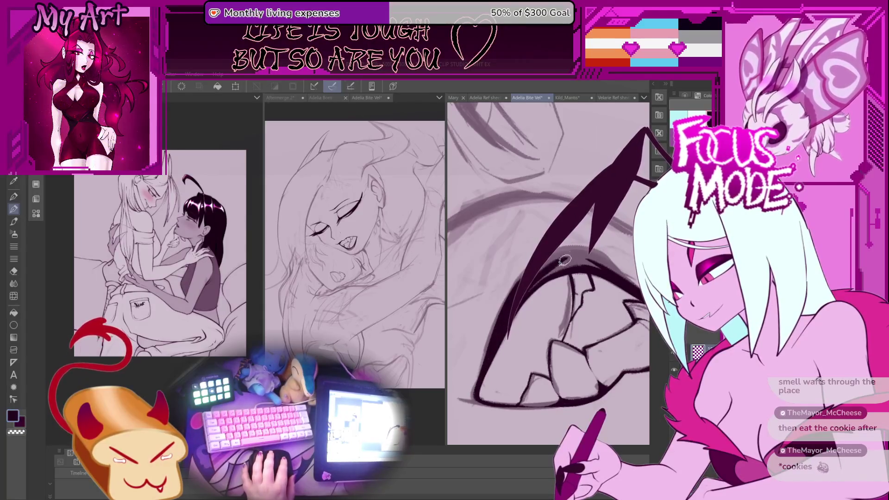
{"action": "key", "text": "minus"}
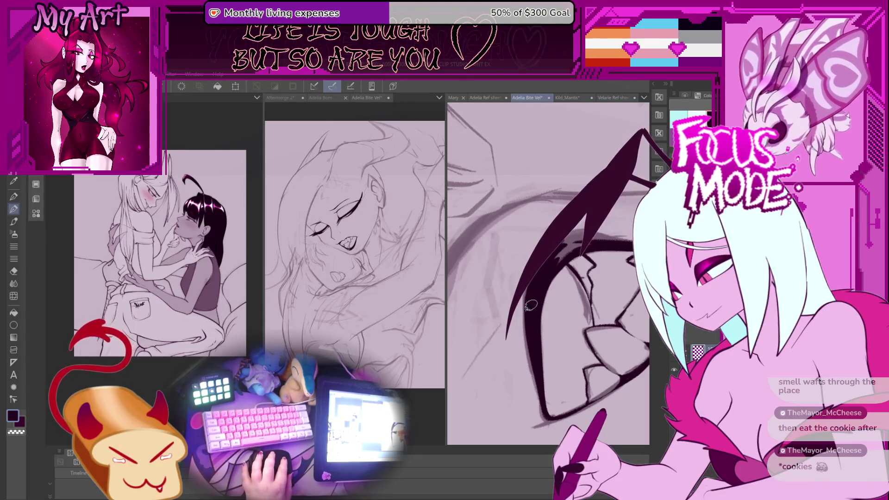
{"action": "key", "text": "minus"}
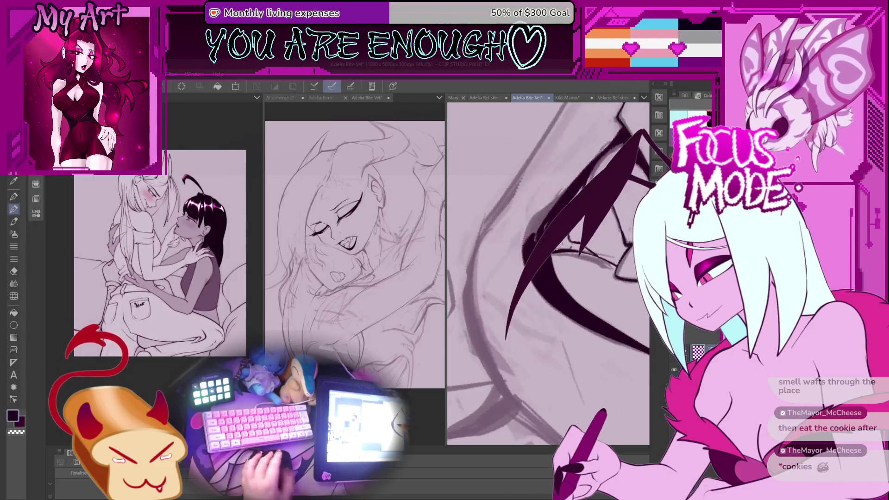
{"action": "key", "text": "minus"}
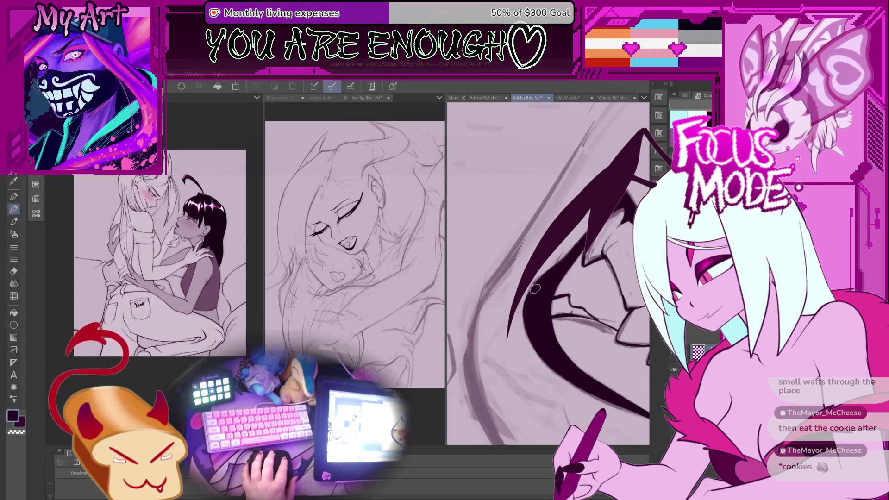
{"action": "scroll", "coordinate": [534, 290], "scroll_direction": "down", "scroll_amount": 5}
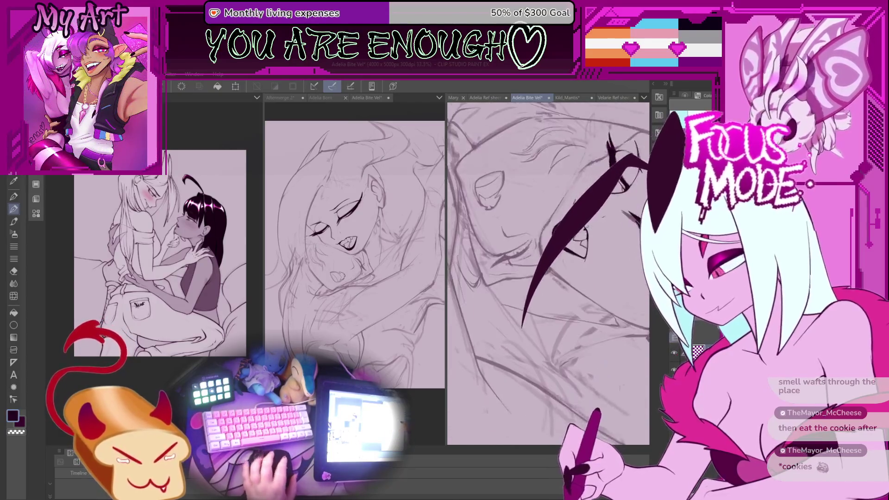
{"action": "scroll", "coordinate": [549, 273], "scroll_direction": "down", "scroll_amount": 5}
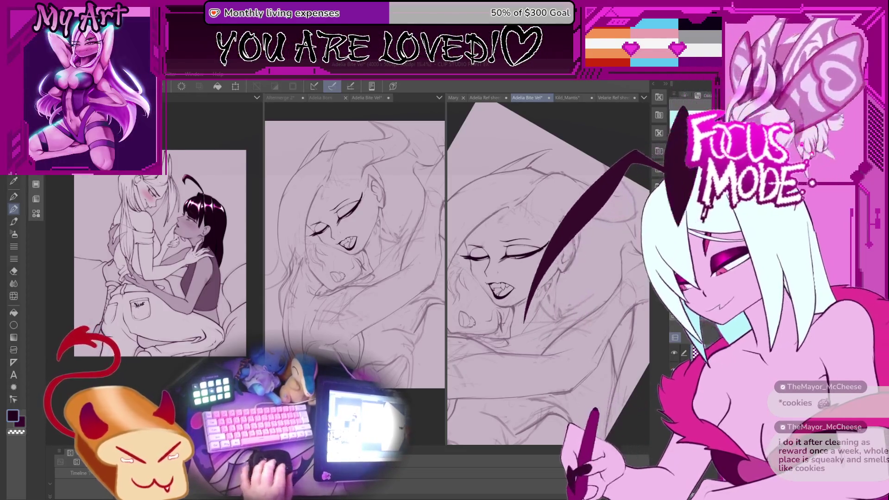
{"action": "scroll", "coordinate": [546, 274], "scroll_direction": "down", "scroll_amount": 2}
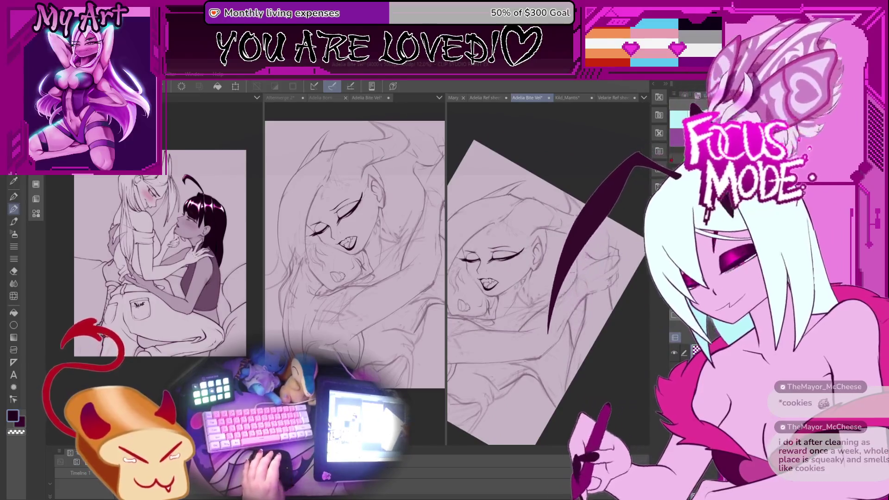
{"action": "key", "text": "^"}
{"action": "key", "text": "^"}
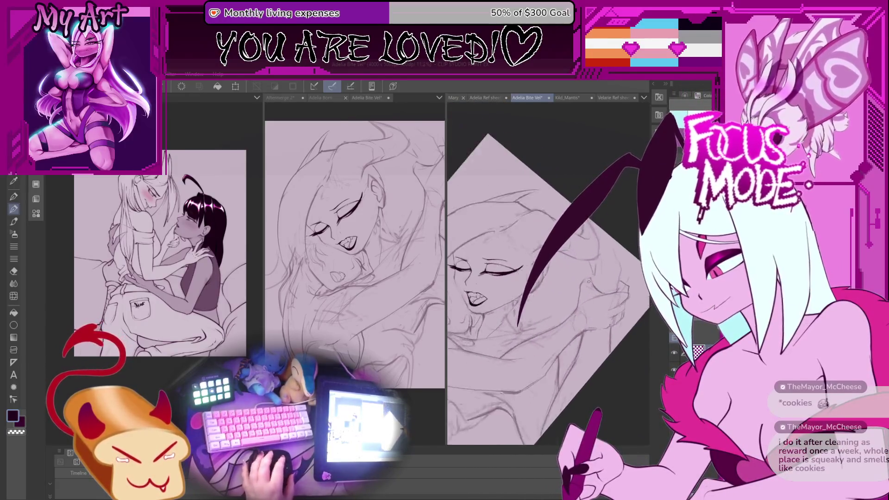
{"action": "scroll", "coordinate": [546, 273], "scroll_direction": "up", "scroll_amount": 3}
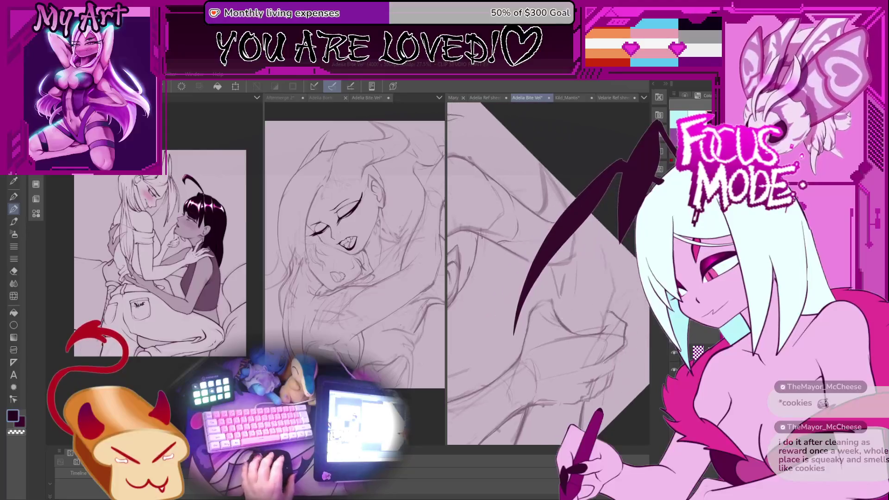
{"action": "scroll", "coordinate": [551, 317], "scroll_direction": "down", "scroll_amount": 2}
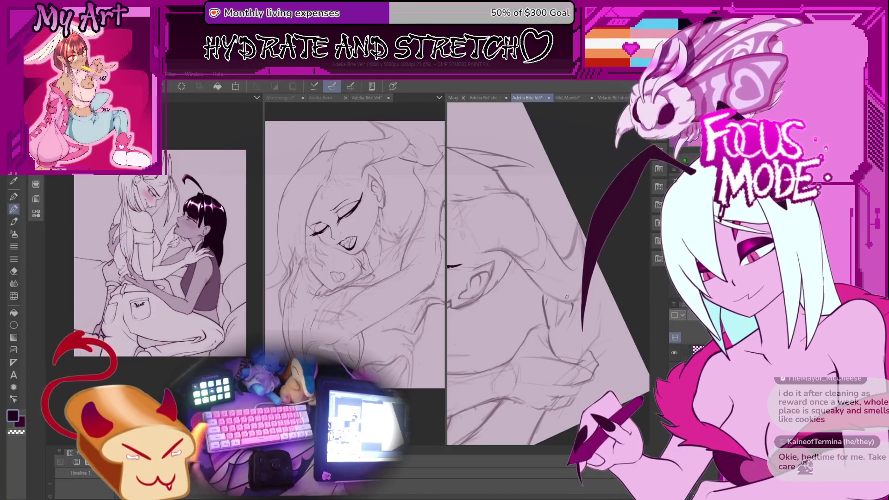
{"action": "left_click_drag", "start_coordinate": [549, 319], "coordinate": [546, 294]}
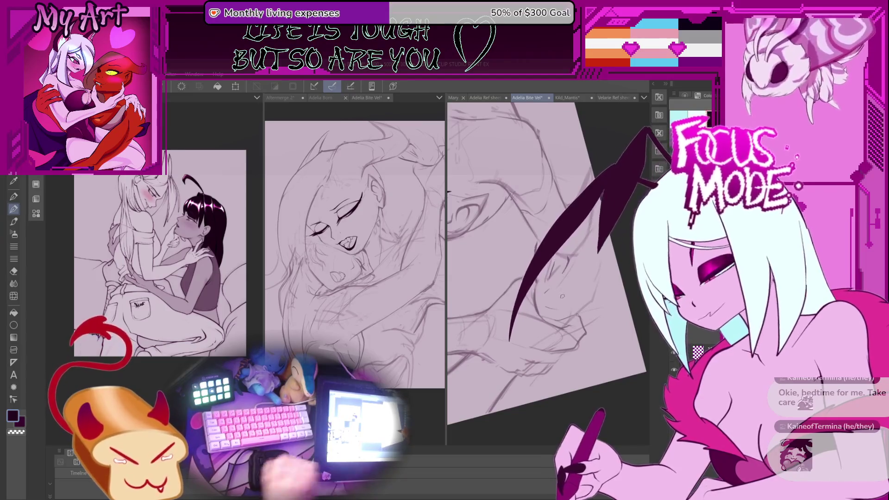
{"action": "scroll", "coordinate": [565, 286], "scroll_direction": "up", "scroll_amount": 3}
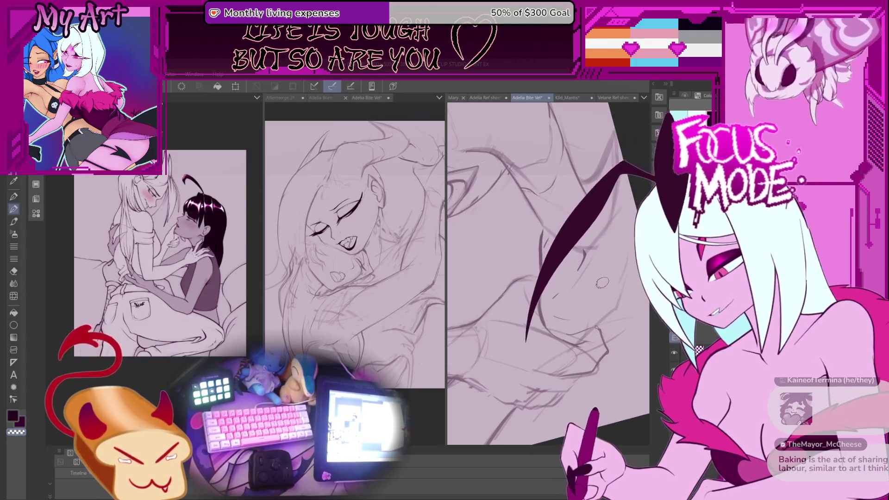
- Thin the lower tip of the dark crescent stroke and add a short ink stroke
{"action": "left_click_drag", "start_coordinate": [602, 278], "coordinate": [580, 290]}
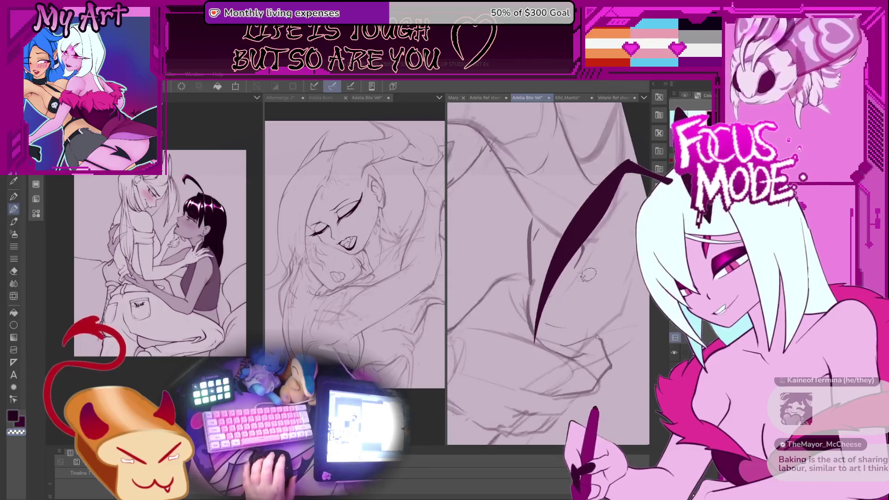
{"action": "left_click_drag", "start_coordinate": [579, 222], "coordinate": [537, 329]}
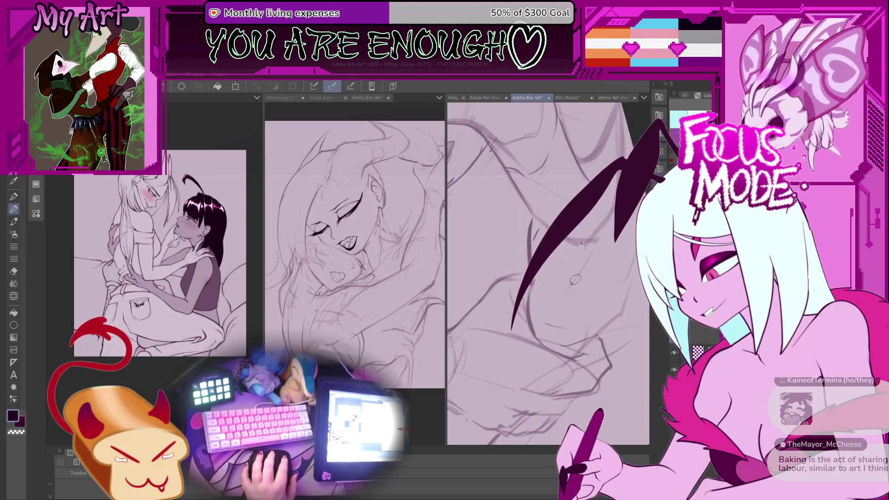
{"action": "left_click_drag", "start_coordinate": [567, 254], "coordinate": [561, 277]}
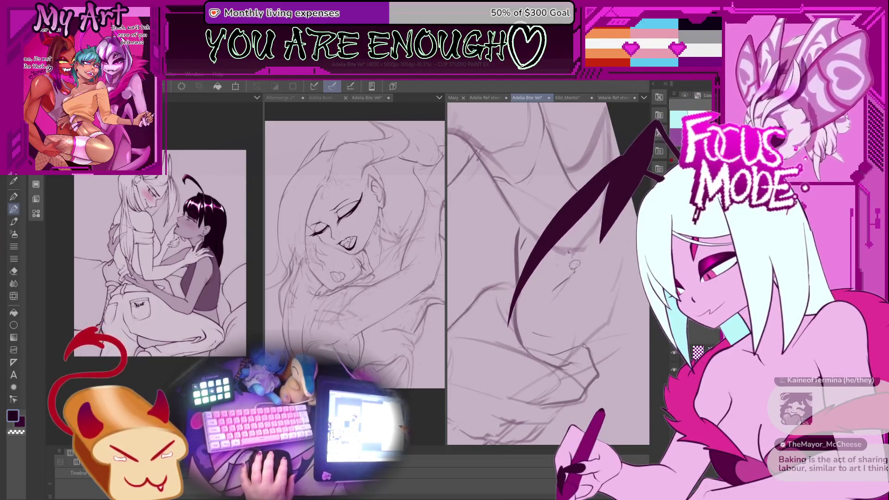
{"action": "left_click_drag", "start_coordinate": [563, 283], "coordinate": [574, 274]}
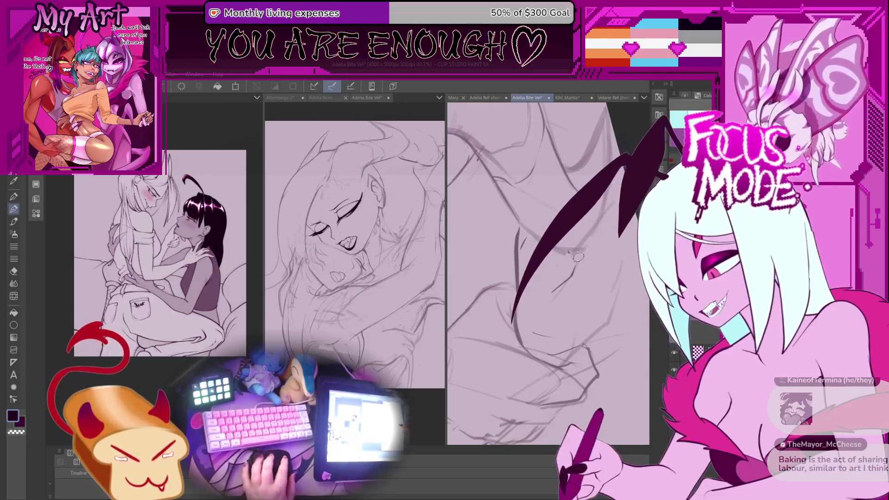
{"action": "scroll", "coordinate": [578, 257], "scroll_direction": "down", "scroll_amount": 2}
{"action": "left_click_drag", "start_coordinate": [619, 275], "coordinate": [615, 274]}
{"action": "scroll", "coordinate": [605, 297], "scroll_direction": "down", "scroll_amount": 2}
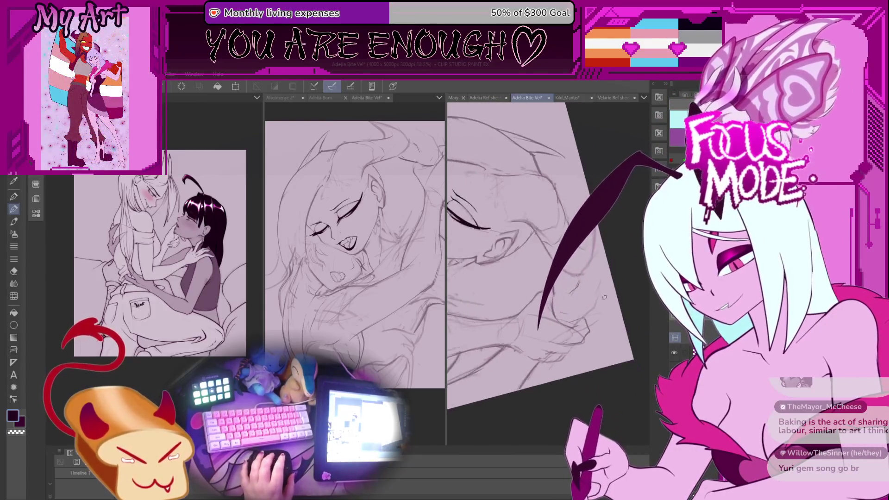
{"action": "scroll", "coordinate": [605, 297], "scroll_direction": "up", "scroll_amount": 3}
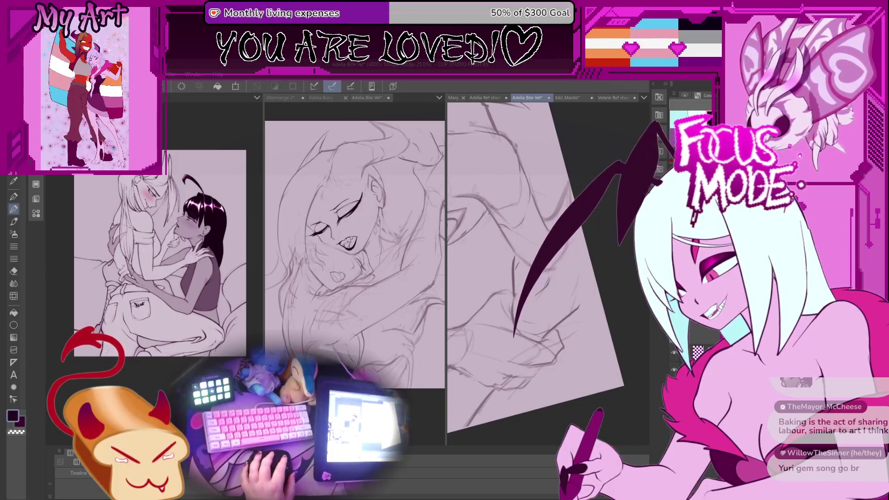
{"action": "scroll", "coordinate": [565, 268], "scroll_direction": "up", "scroll_amount": 2}
{"action": "scroll", "coordinate": [564, 270], "scroll_direction": "down", "scroll_amount": 3}
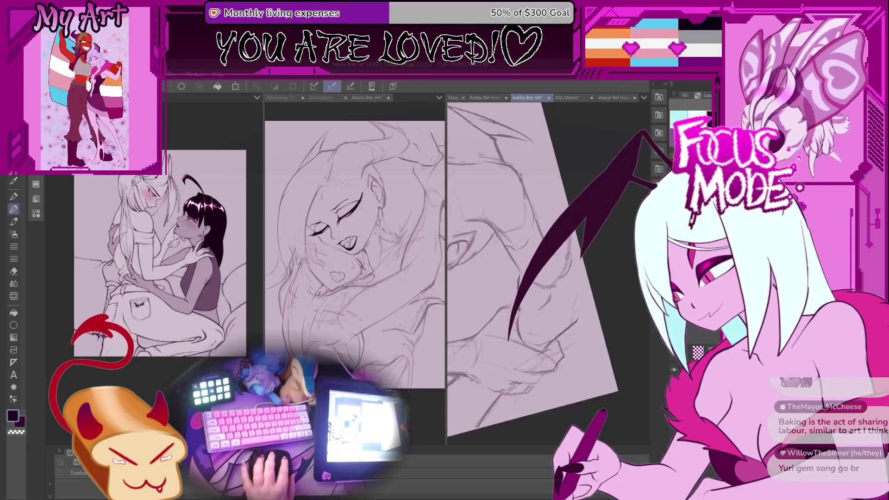
{"action": "scroll", "coordinate": [561, 307], "scroll_direction": "up", "scroll_amount": 2}
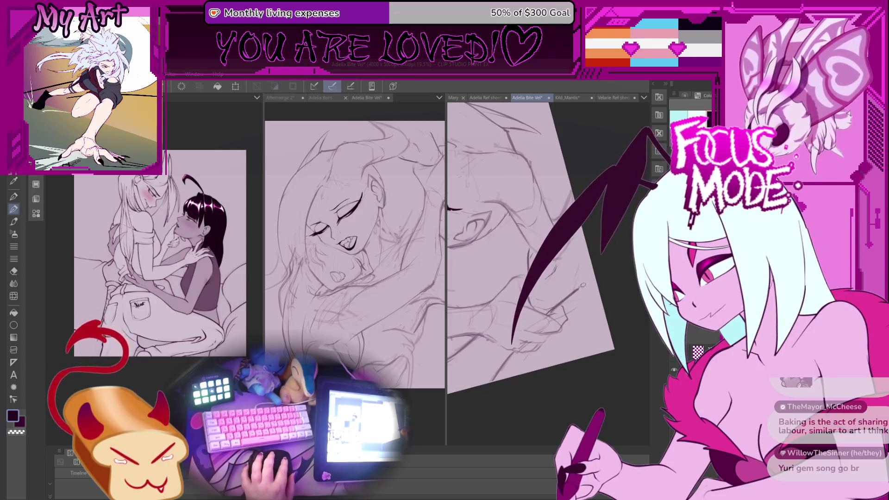
{"action": "scroll", "coordinate": [554, 293], "scroll_direction": "up", "scroll_amount": 2}
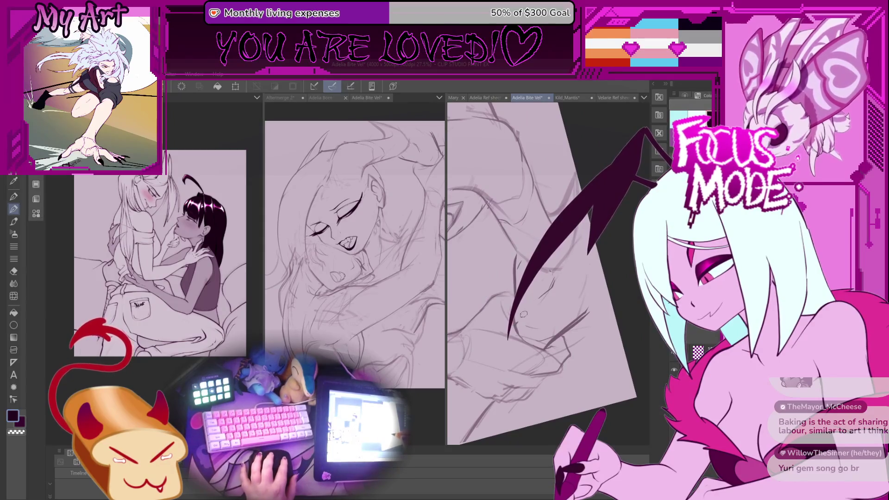
- Rotate the page to a comfortable angle for drawing the long hair line
{"action": "left_click_drag", "start_coordinate": [554, 285], "coordinate": [542, 310]}
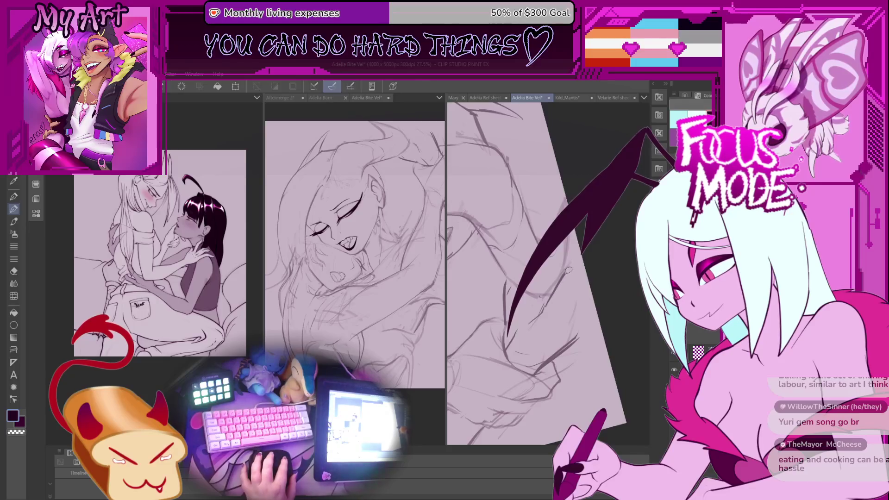
{"action": "left_click_drag", "start_coordinate": [541, 296], "coordinate": [542, 326]}
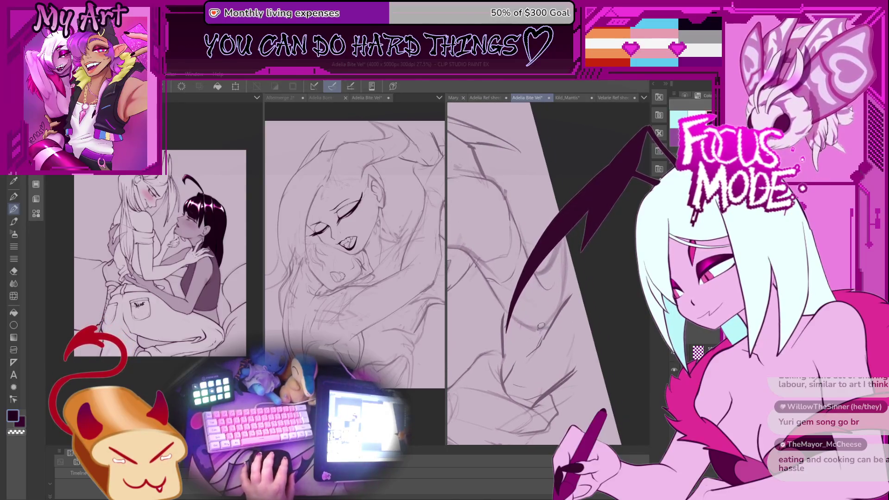
{"action": "mouse_move", "coordinate": [563, 263]}
{"action": "left_mouse_down"}
{"action": "mouse_move", "coordinate": [534, 324]}
{"action": "mouse_move", "coordinate": [533, 296]}
{"action": "left_mouse_up"}
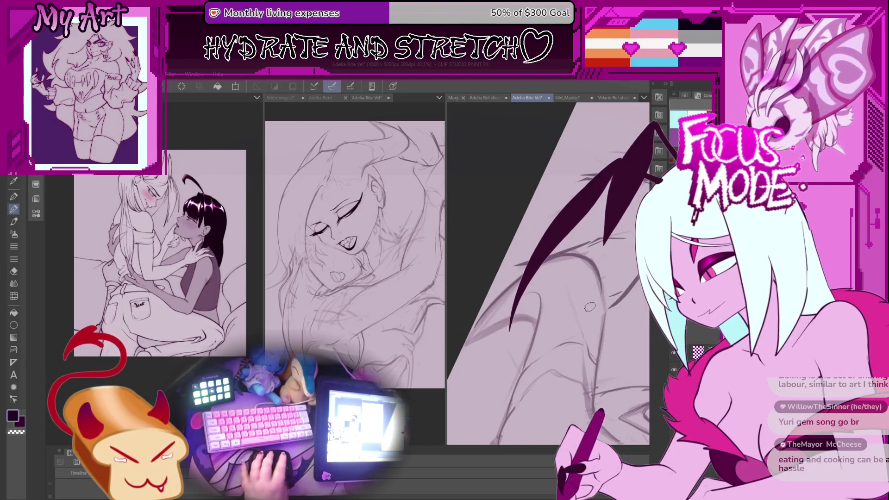
{"action": "left_click_drag", "start_coordinate": [548, 343], "coordinate": [536, 298]}
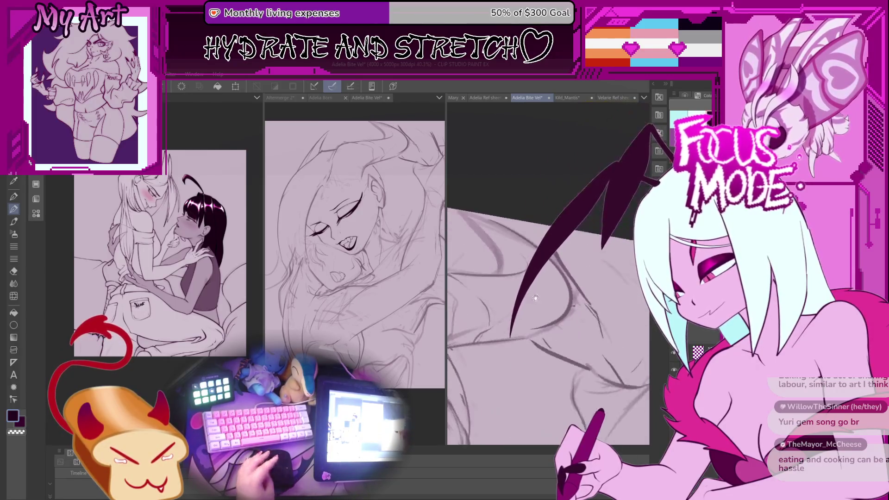
{"action": "left_click_drag", "start_coordinate": [530, 332], "coordinate": [572, 303]}
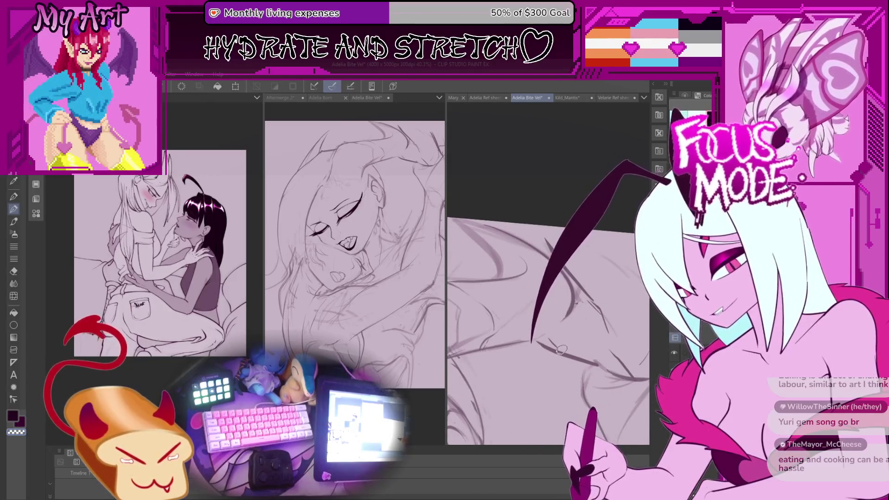
{"action": "left_click_drag", "start_coordinate": [562, 352], "coordinate": [560, 347]}
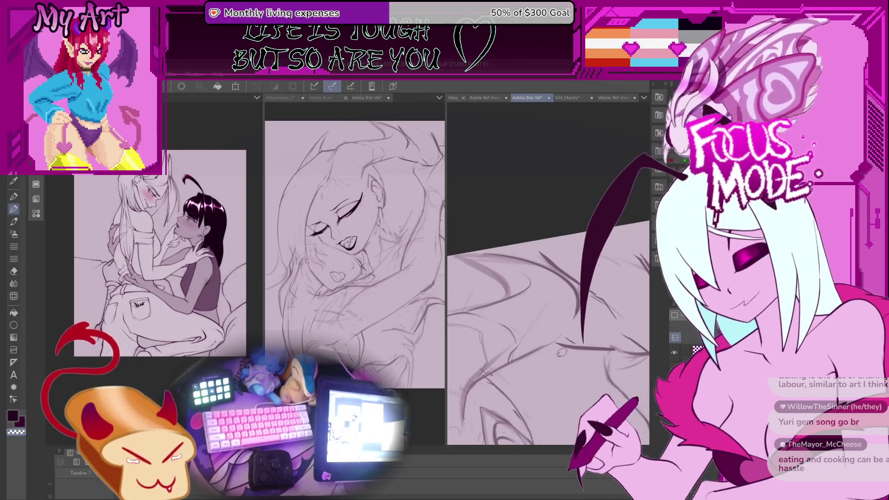
{"action": "mouse_move", "coordinate": [562, 355]}
{"action": "left_mouse_down"}
{"action": "mouse_move", "coordinate": [565, 337]}
{"action": "mouse_move", "coordinate": [498, 306]}
{"action": "left_mouse_up"}
- Redraw the long thin hair stroke repeatedly, reworking its lower end until the curve looks right
{"action": "key", "text": "ctrl+z"}
{"action": "left_click_drag", "start_coordinate": [653, 128], "coordinate": [513, 340]}
{"action": "key", "text": "ctrl+z"}
{"action": "left_click_drag", "start_coordinate": [653, 127], "coordinate": [513, 336]}
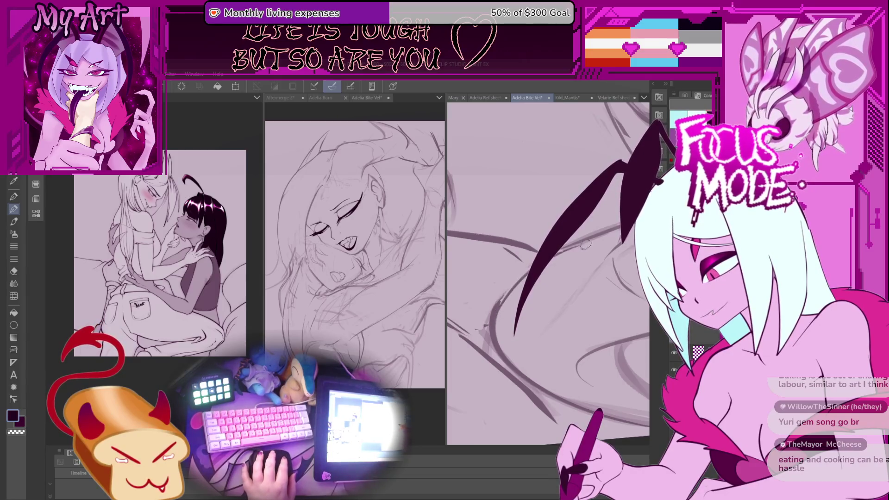
{"action": "key", "text": "ctrl+z"}
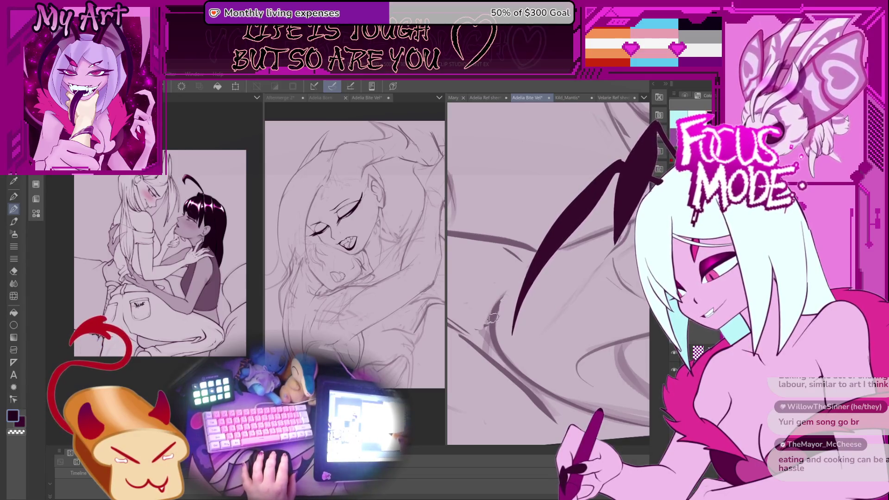
{"action": "left_click_drag", "start_coordinate": [653, 128], "coordinate": [510, 333]}
{"action": "key", "text": "ctrl+z"}
{"action": "left_click_drag", "start_coordinate": [653, 127], "coordinate": [509, 328]}
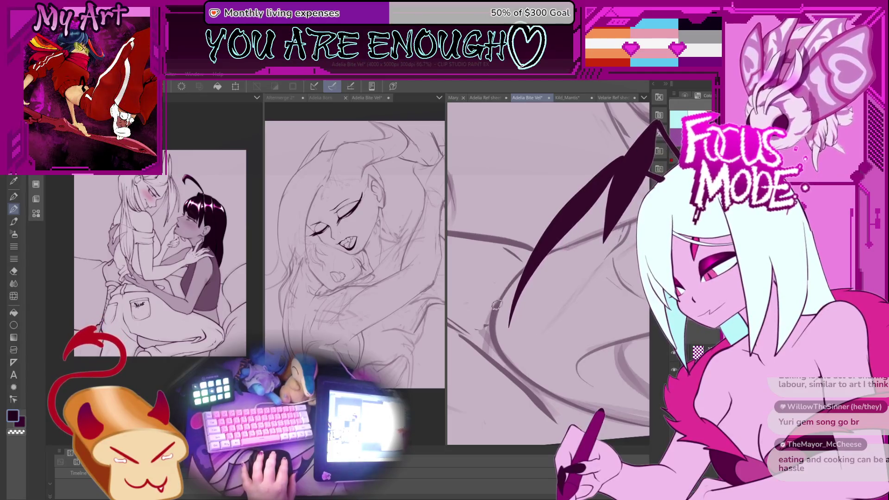
{"action": "key", "text": "ctrl+z"}
{"action": "left_click_drag", "start_coordinate": [579, 241], "coordinate": [509, 329]}
{"action": "key", "text": "ctrl+z"}
{"action": "left_click_drag", "start_coordinate": [579, 231], "coordinate": [509, 333]}
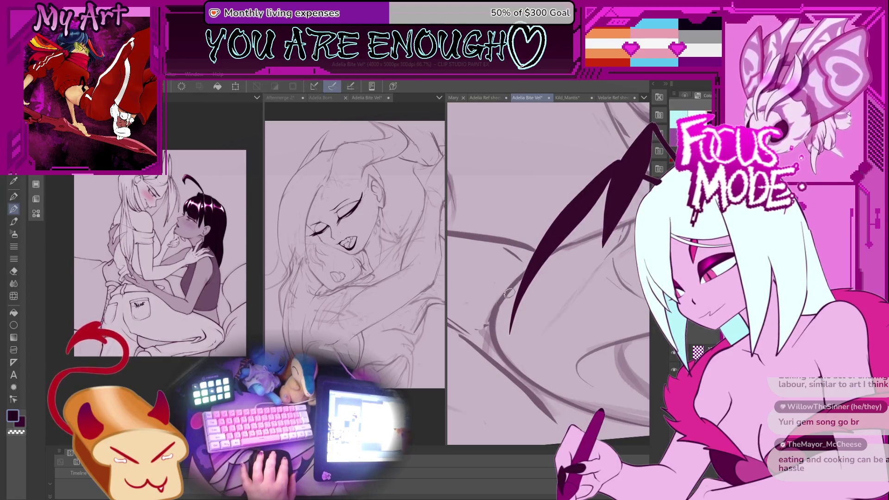
{"action": "scroll", "coordinate": [534, 285], "scroll_direction": "down", "scroll_amount": 5}
- Check the whole page, then zoom to the ear and try a thick fill on the strand, undoing it
{"action": "scroll", "coordinate": [535, 285], "scroll_direction": "down", "scroll_amount": 5}
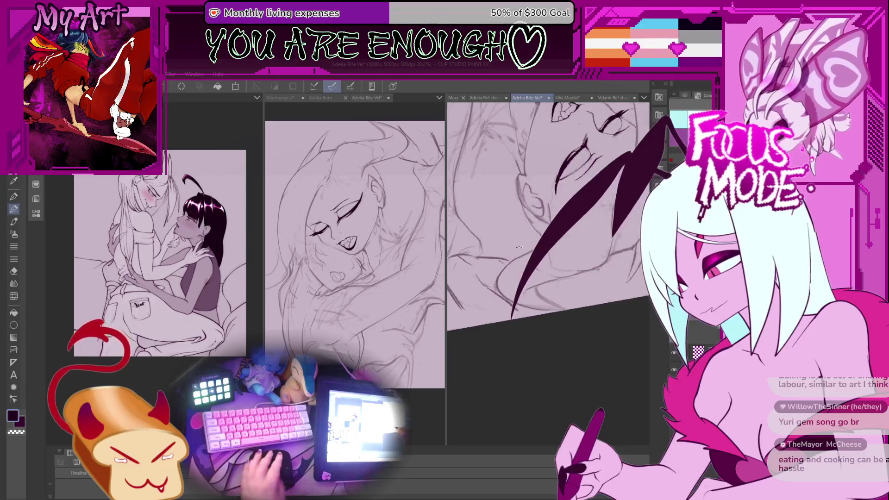
{"action": "key", "text": "minus"}
{"action": "key", "text": "minus"}
{"action": "key", "text": "minus"}
{"action": "scroll", "coordinate": [521, 299], "scroll_direction": "down", "scroll_amount": 4}
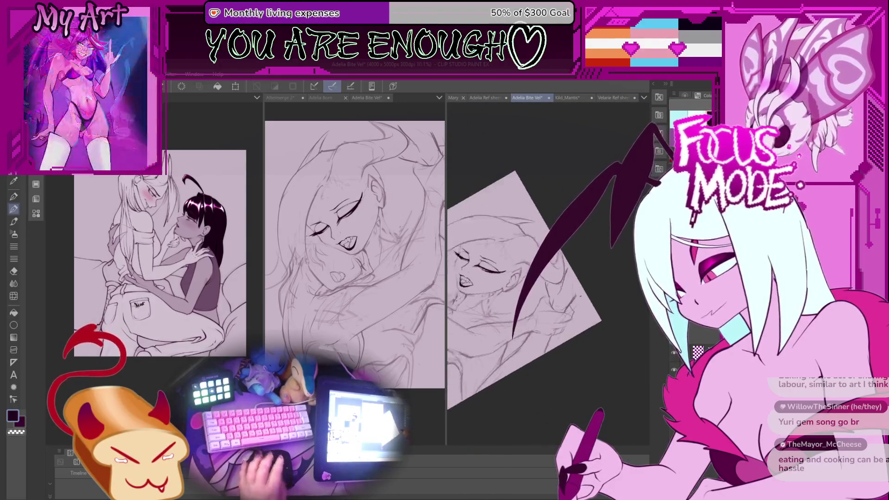
{"action": "scroll", "coordinate": [567, 331], "scroll_direction": "up", "scroll_amount": 3}
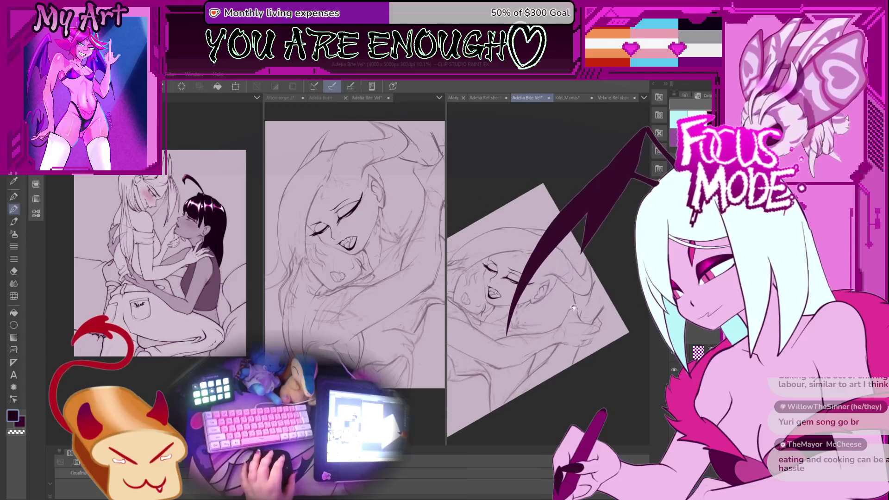
{"action": "scroll", "coordinate": [567, 330], "scroll_direction": "down", "scroll_amount": 4}
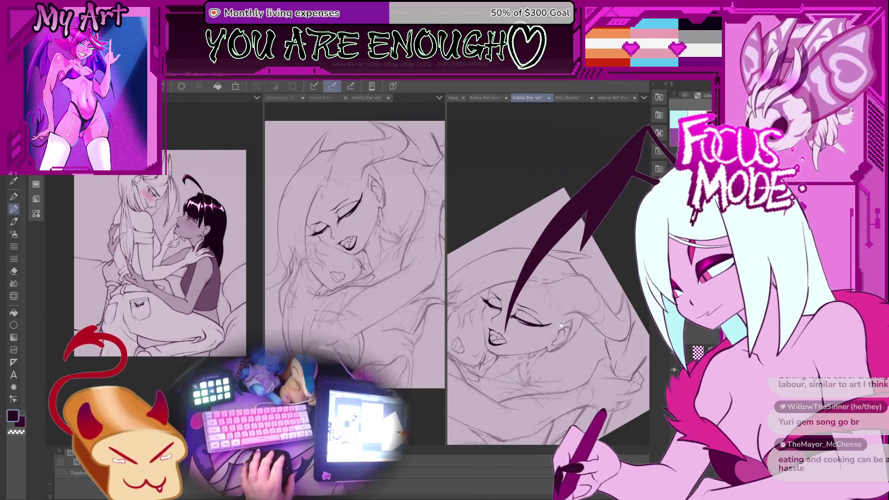
{"action": "scroll", "coordinate": [551, 327], "scroll_direction": "up", "scroll_amount": 4}
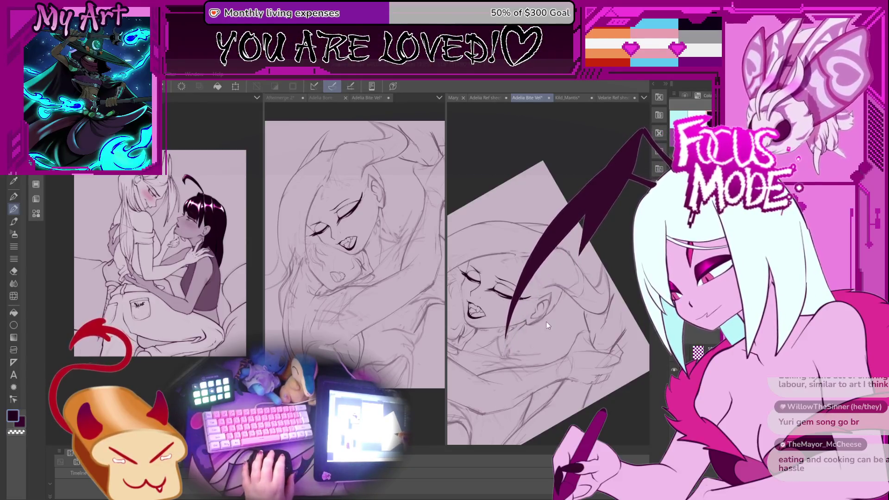
{"action": "scroll", "coordinate": [564, 296], "scroll_direction": "up", "scroll_amount": 4}
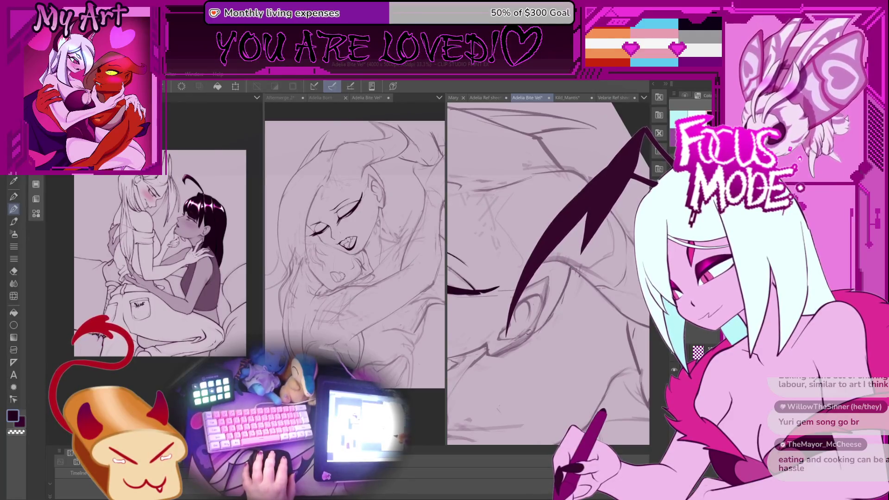
{"action": "scroll", "coordinate": [551, 322], "scroll_direction": "up", "scroll_amount": 2}
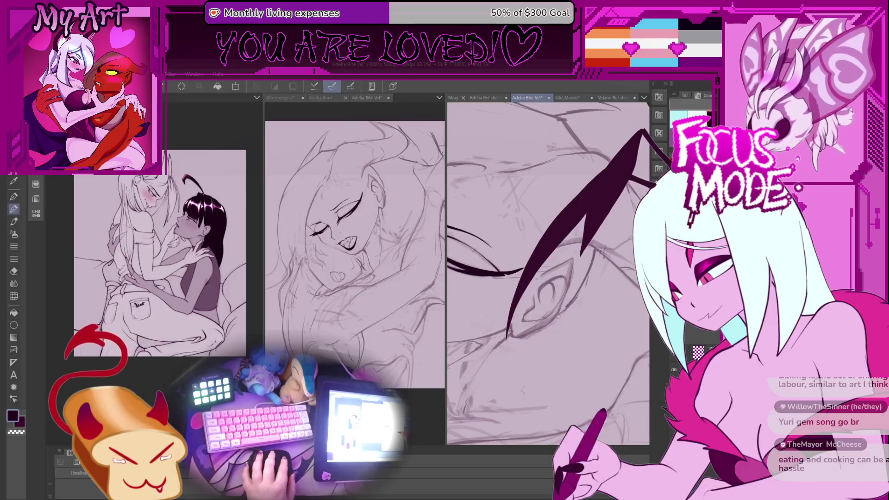
{"action": "scroll", "coordinate": [554, 318], "scroll_direction": "up", "scroll_amount": 1}
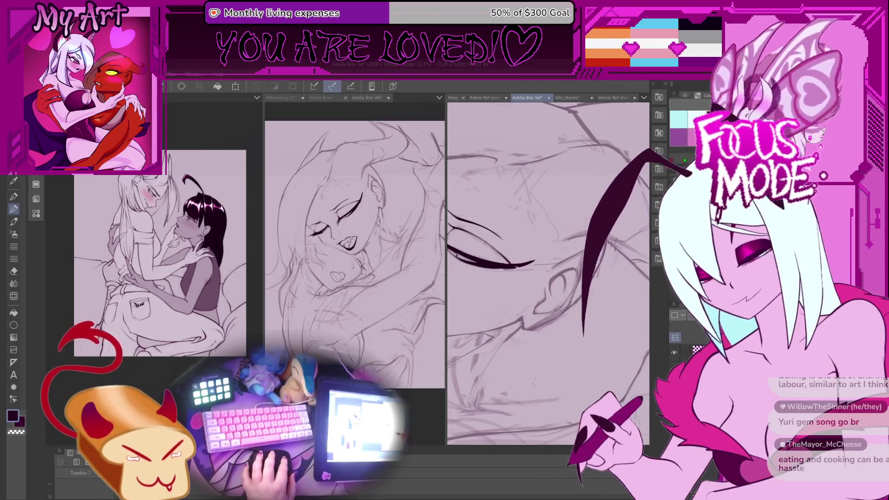
{"action": "left_click_drag", "start_coordinate": [607, 204], "coordinate": [581, 245]}
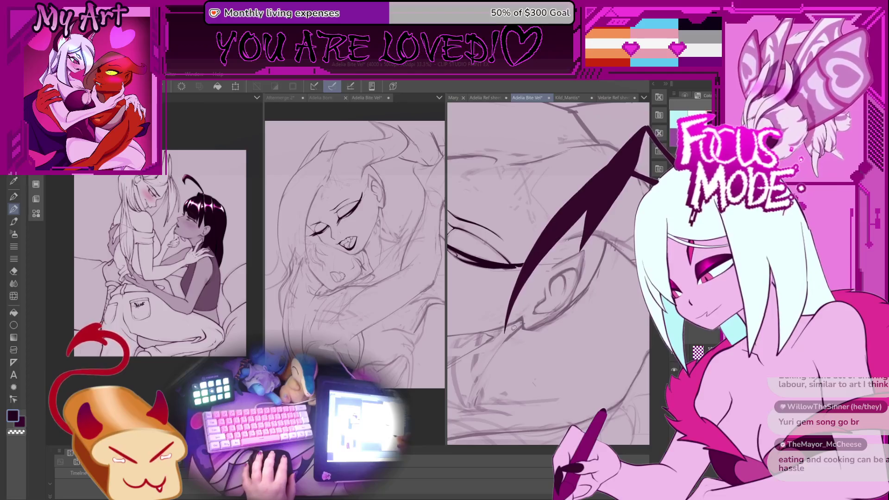
{"action": "scroll", "coordinate": [549, 273], "scroll_direction": "up", "scroll_amount": 3}
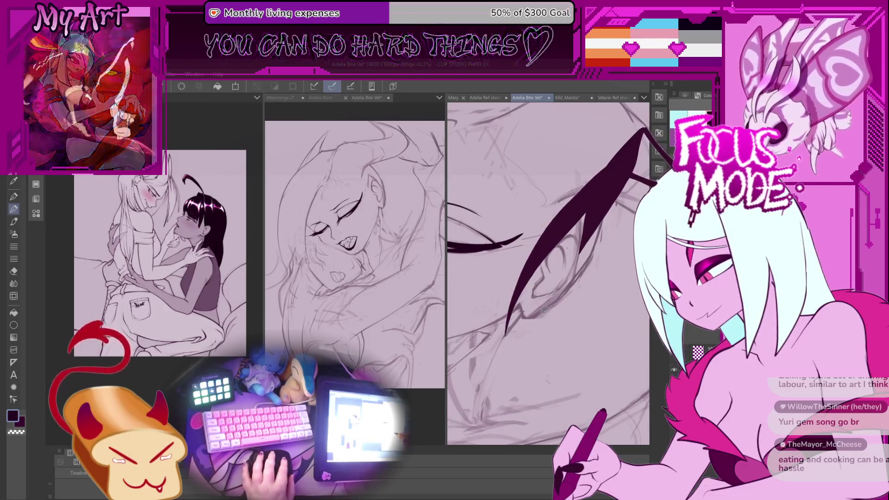
{"action": "key", "text": "ctrl+z"}
- Redraw the strand as a thin curve, then tilt the canvas about 45° and zoom out
{"action": "mouse_move", "coordinate": [514, 331]}
{"action": "left_mouse_down"}
{"action": "mouse_move", "coordinate": [521, 345]}
{"action": "mouse_move", "coordinate": [602, 232]}
{"action": "mouse_move", "coordinate": [658, 128]}
{"action": "mouse_move", "coordinate": [532, 334]}
{"action": "mouse_move", "coordinate": [505, 332]}
{"action": "left_mouse_up"}
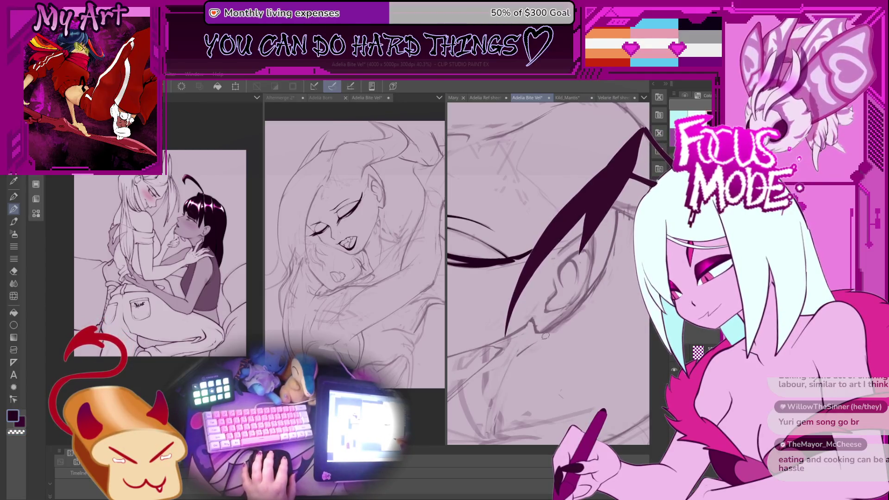
{"action": "scroll", "coordinate": [505, 377], "scroll_direction": "down", "scroll_amount": 5}
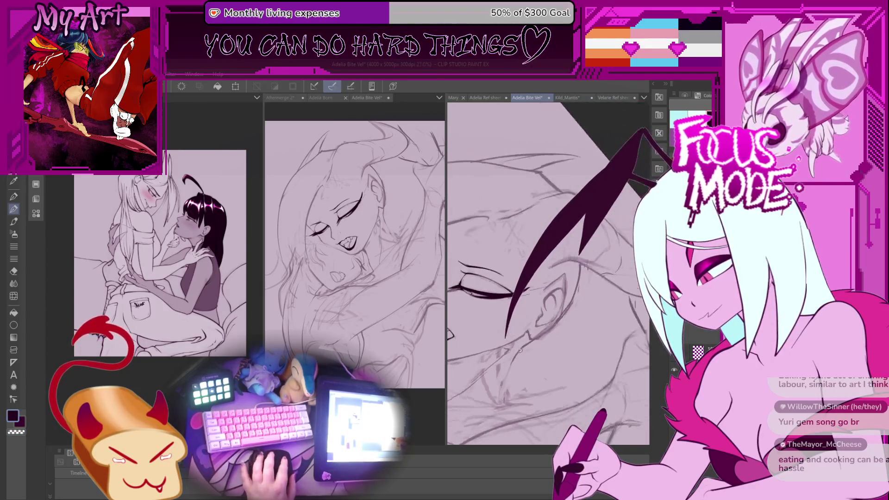
{"action": "scroll", "coordinate": [504, 366], "scroll_direction": "up", "scroll_amount": 4}
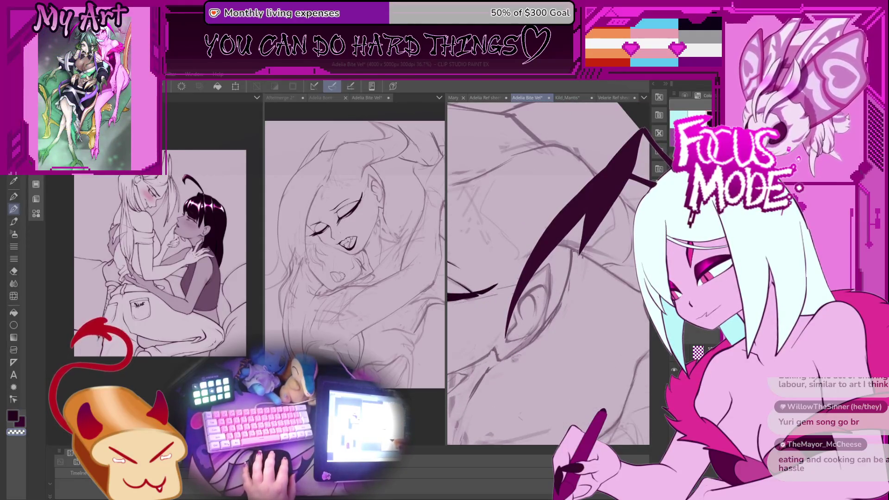
{"action": "left_click_drag", "start_coordinate": [491, 368], "coordinate": [509, 352]}
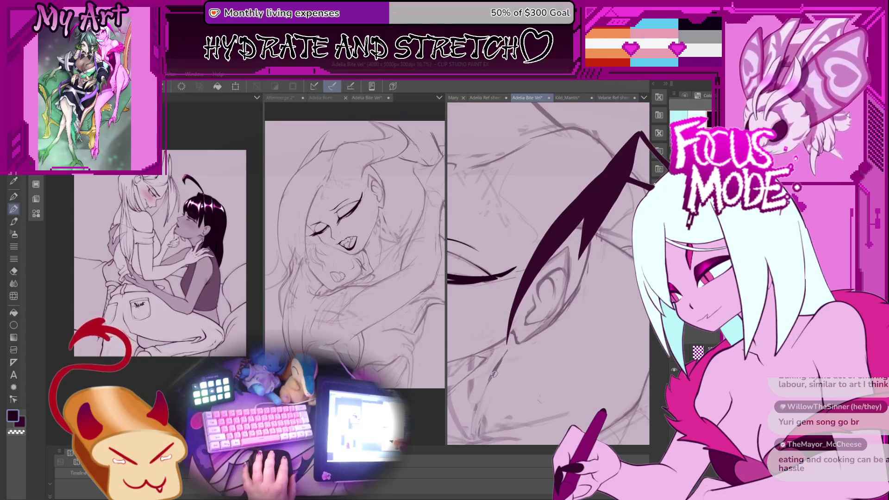
{"action": "scroll", "coordinate": [515, 342], "scroll_direction": "up", "scroll_amount": 1}
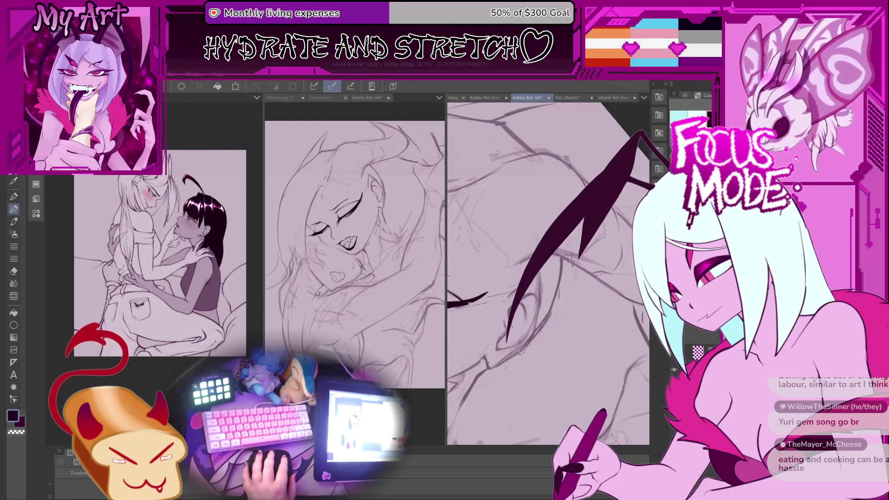
{"action": "scroll", "coordinate": [501, 360], "scroll_direction": "up", "scroll_amount": 1}
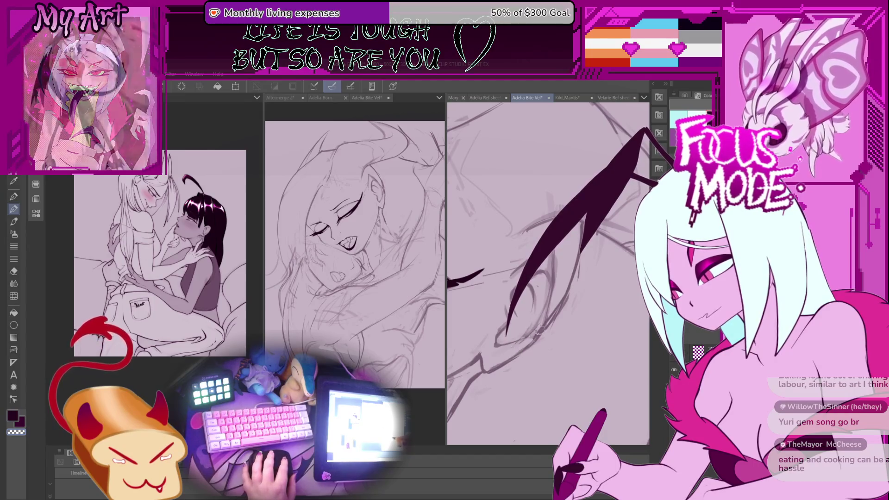
{"action": "left_click_drag", "start_coordinate": [542, 323], "coordinate": [528, 324]}
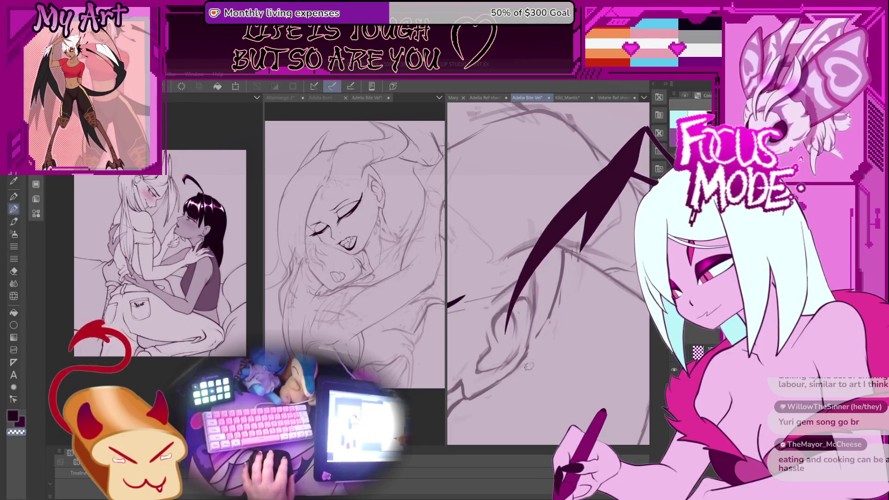
{"action": "left_click_drag", "start_coordinate": [552, 307], "coordinate": [521, 341]}
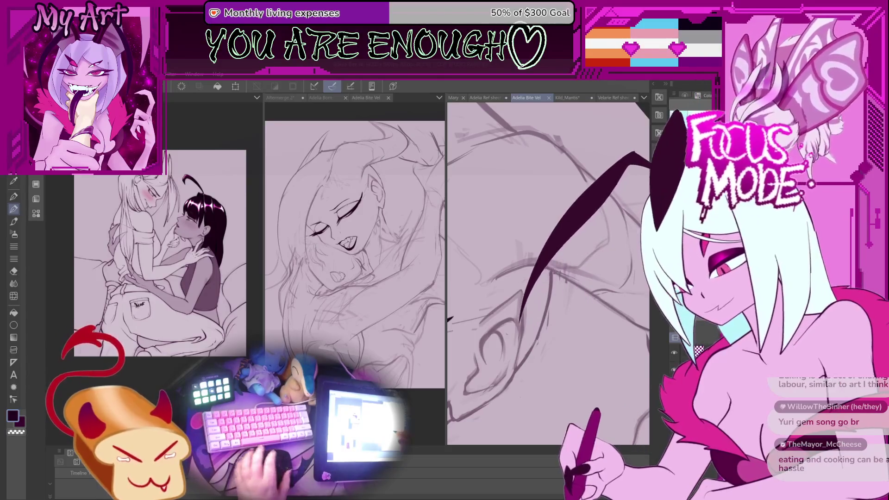
{"action": "key", "text": "-"}
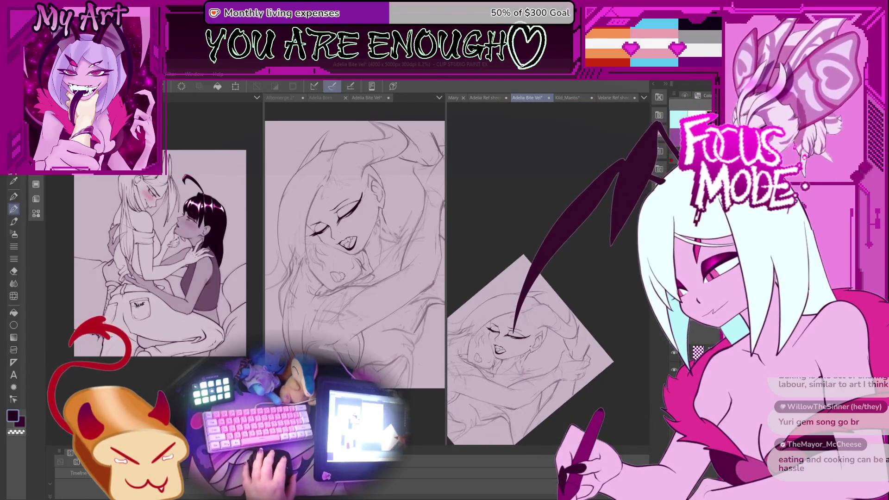
{"action": "scroll", "coordinate": [537, 347], "scroll_direction": "up", "scroll_amount": 3}
{"action": "key", "text": "-"}
{"action": "key", "text": "-"}
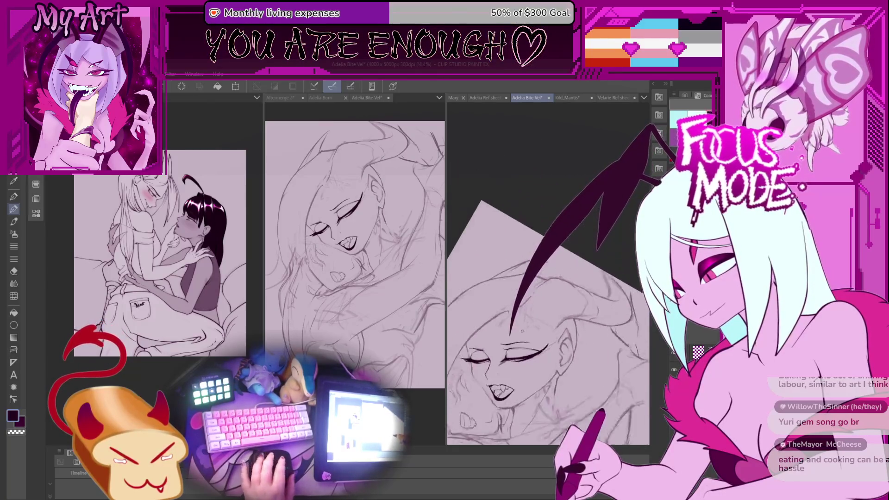
{"action": "scroll", "coordinate": [532, 319], "scroll_direction": "up", "scroll_amount": 1}
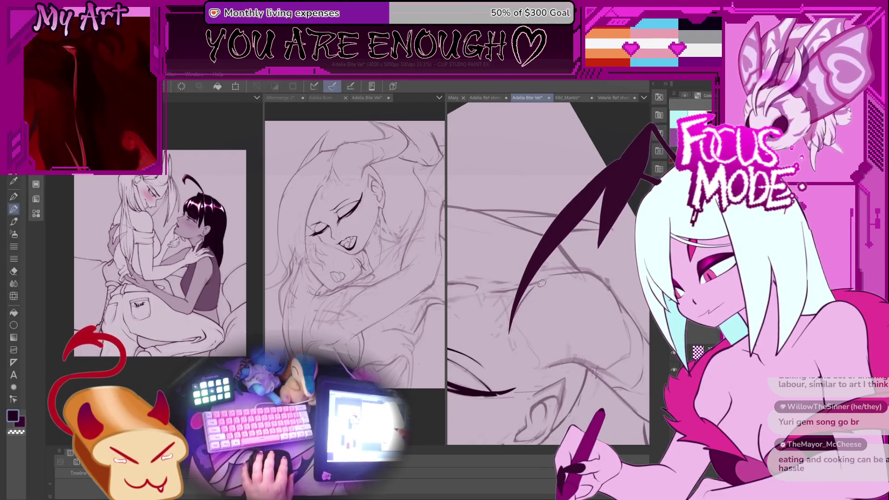
{"action": "scroll", "coordinate": [527, 344], "scroll_direction": "up", "scroll_amount": 1}
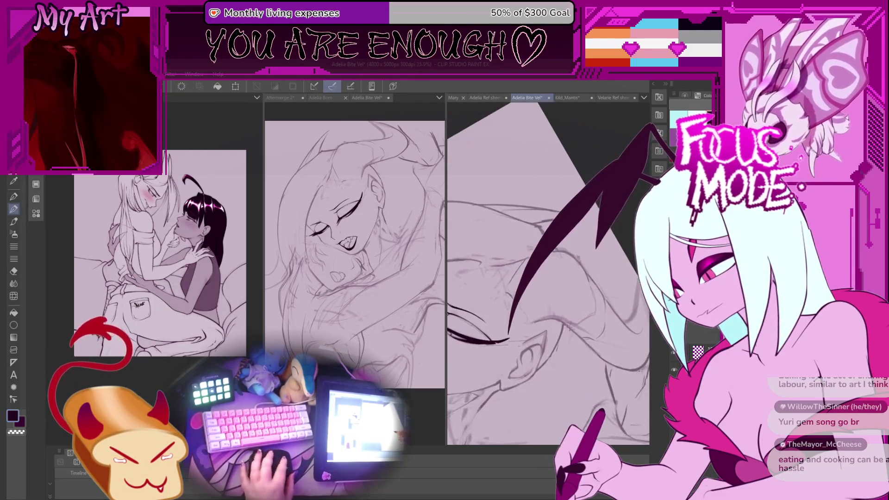
{"action": "key", "text": "-"}
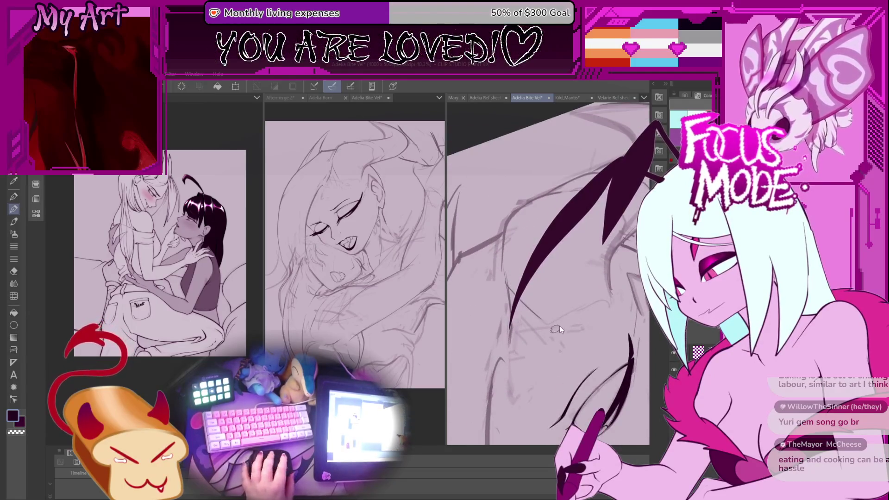
{"action": "key", "text": "-"}
{"action": "key", "text": "ctrl+s"}
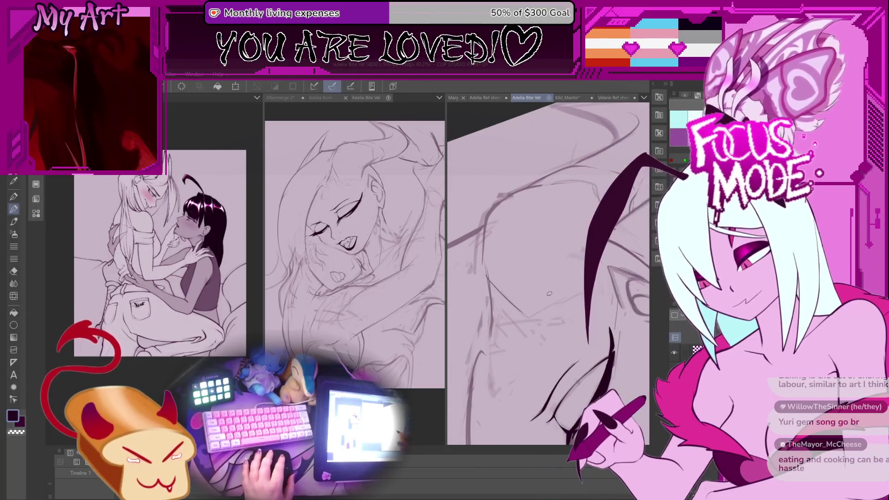
{"action": "left_click_drag", "start_coordinate": [535, 307], "coordinate": [576, 298]}
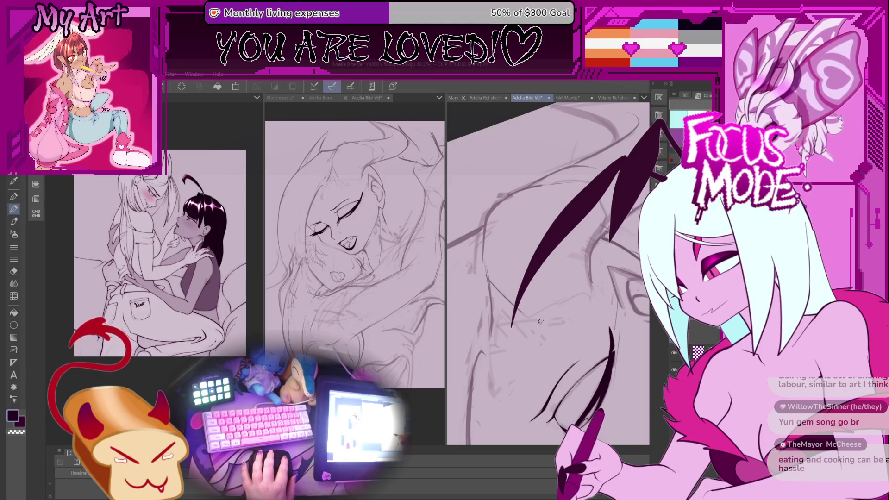
{"action": "mouse_move", "coordinate": [594, 285]}
{"action": "left_mouse_down"}
{"action": "mouse_move", "coordinate": [533, 326]}
{"action": "mouse_move", "coordinate": [558, 313]}
{"action": "left_mouse_up"}
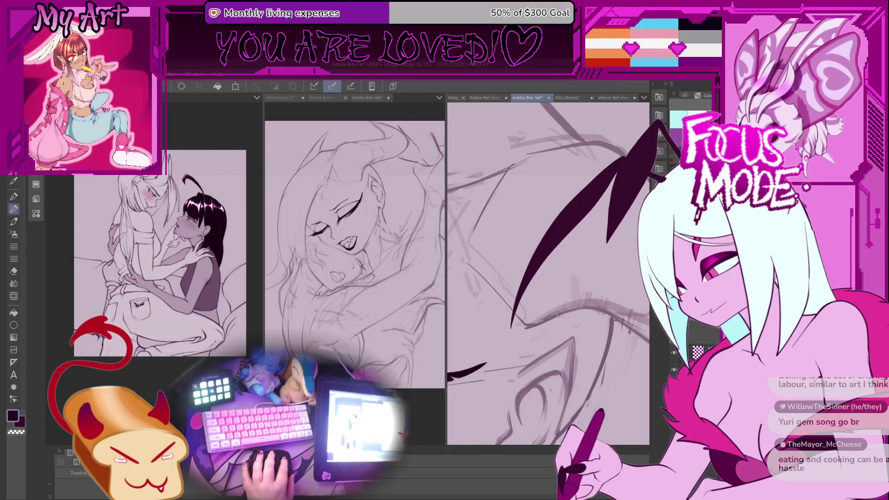
{"action": "scroll", "coordinate": [539, 324], "scroll_direction": "down", "scroll_amount": 8}
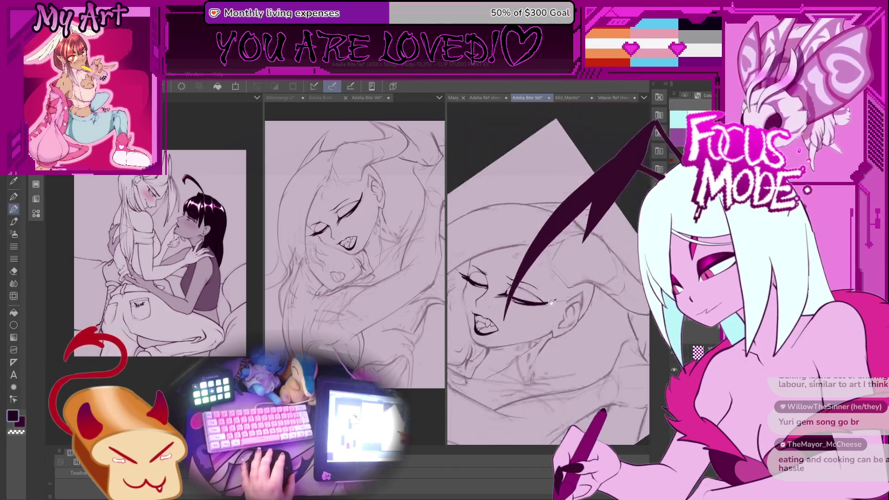
{"action": "scroll", "coordinate": [543, 301], "scroll_direction": "up", "scroll_amount": 3}
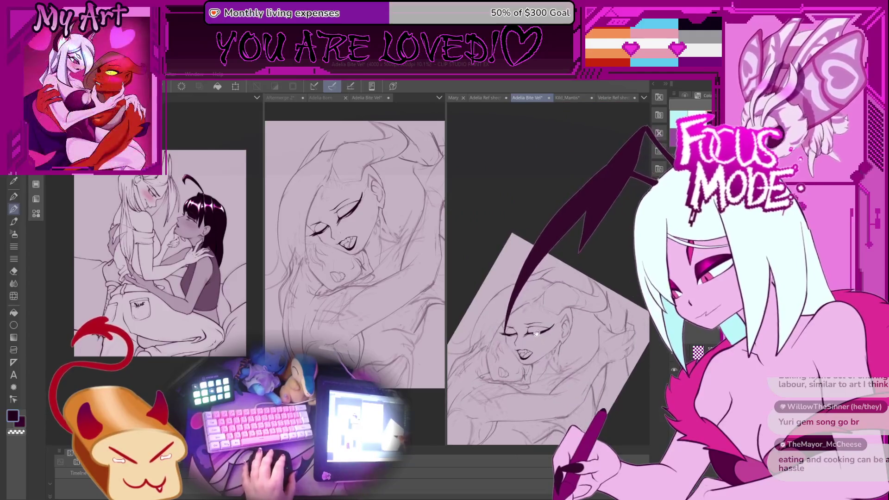
{"action": "scroll", "coordinate": [555, 307], "scroll_direction": "up", "scroll_amount": 1}
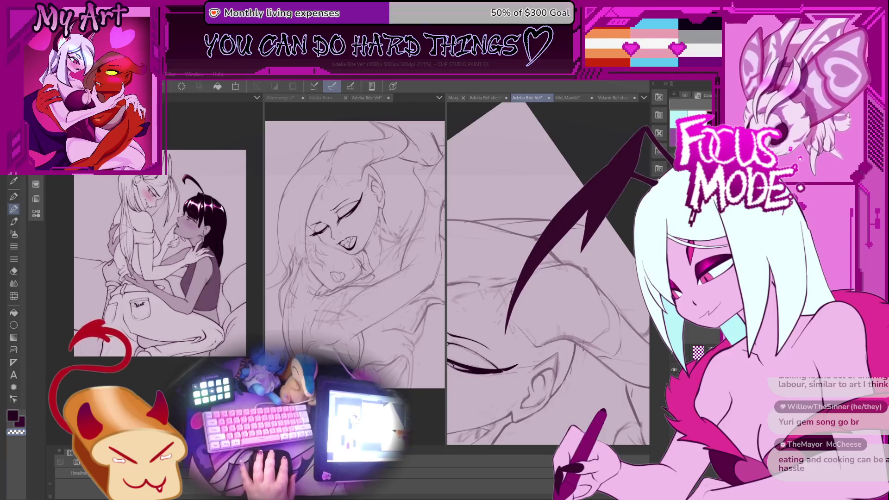
{"action": "scroll", "coordinate": [521, 302], "scroll_direction": "up", "scroll_amount": 1}
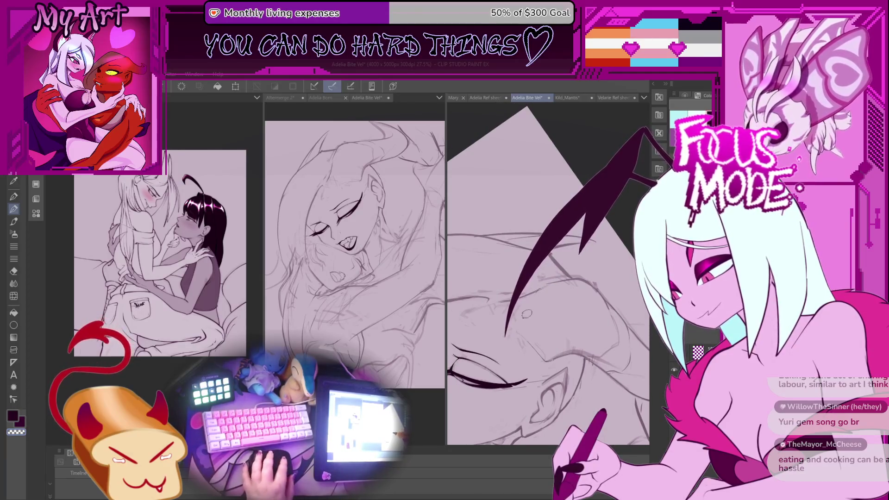
{"action": "key", "text": "minus"}
{"action": "key", "text": "ctrl+z"}
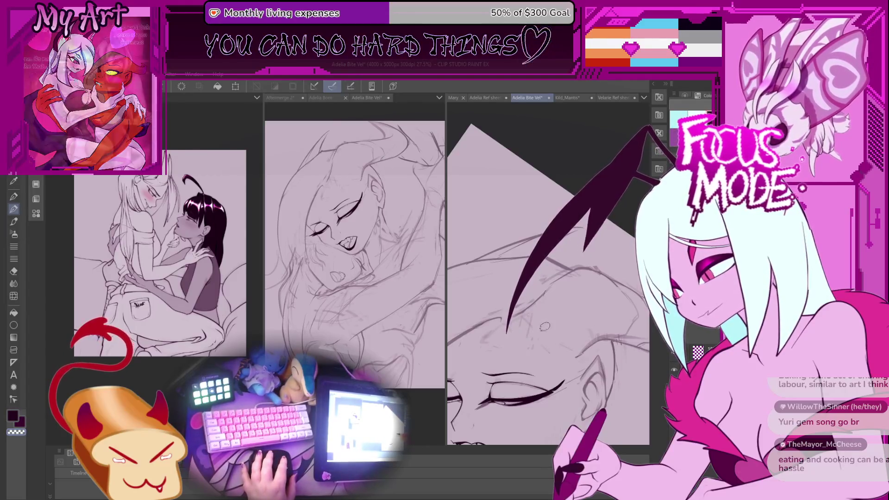
{"action": "scroll", "coordinate": [523, 312], "scroll_direction": "up", "scroll_amount": 1}
{"action": "key", "text": "asciicircum"}
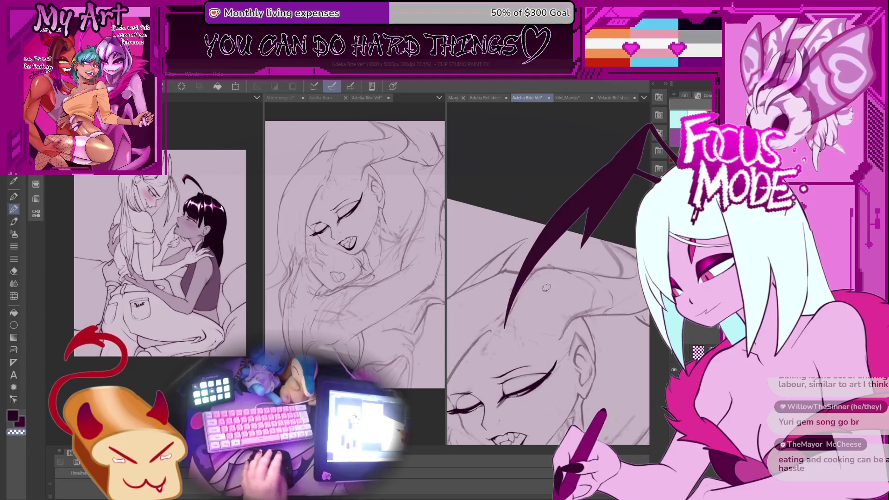
{"action": "scroll", "coordinate": [533, 295], "scroll_direction": "down", "scroll_amount": 3}
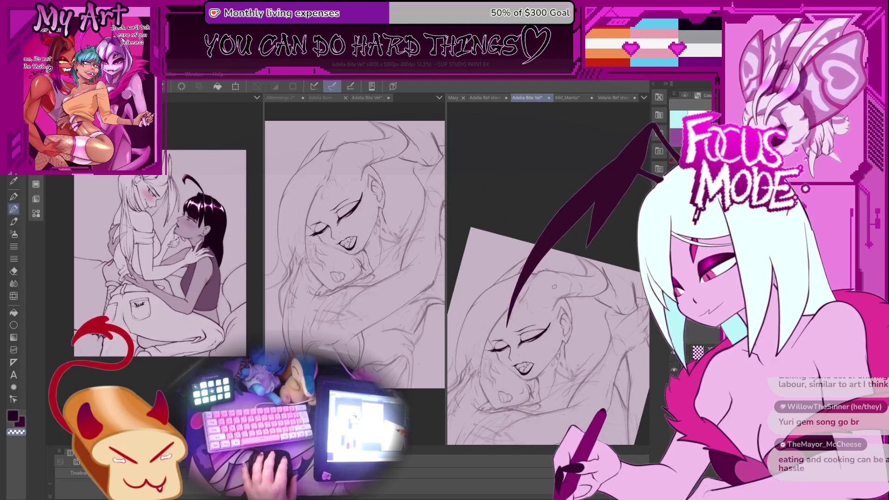
{"action": "key", "text": "asciicircum"}
{"action": "key", "text": "minus"}
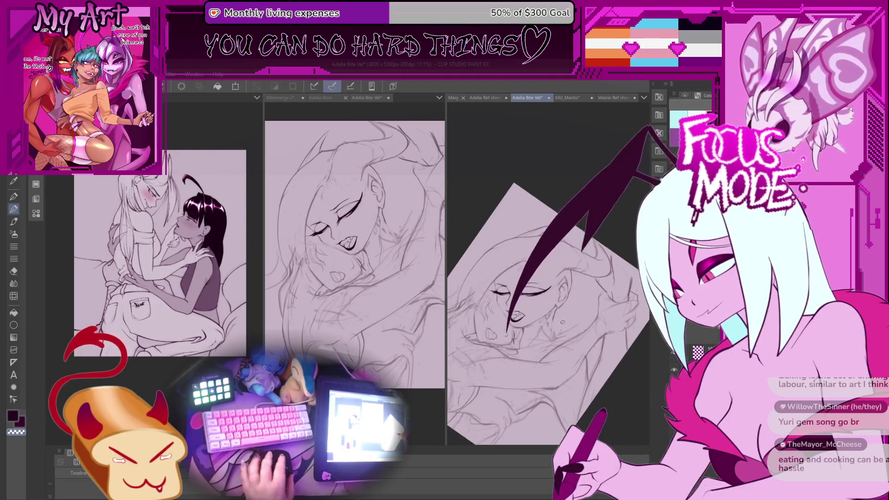
{"action": "scroll", "coordinate": [528, 332], "scroll_direction": "up", "scroll_amount": 3}
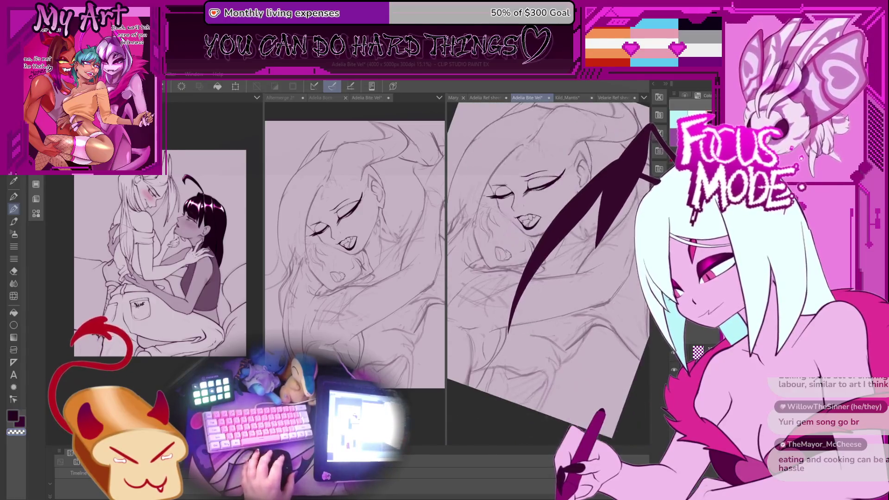
{"action": "scroll", "coordinate": [562, 319], "scroll_direction": "down", "scroll_amount": 3}
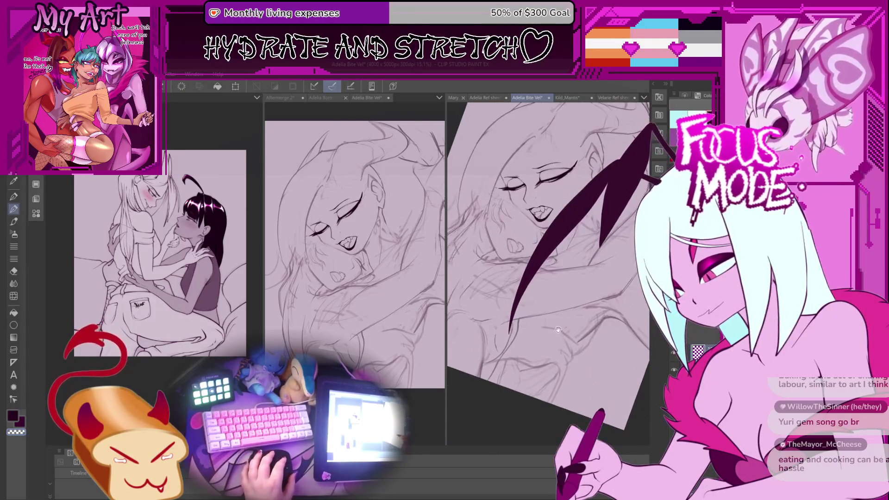
{"action": "left_click_drag", "start_coordinate": [526, 319], "coordinate": [548, 324]}
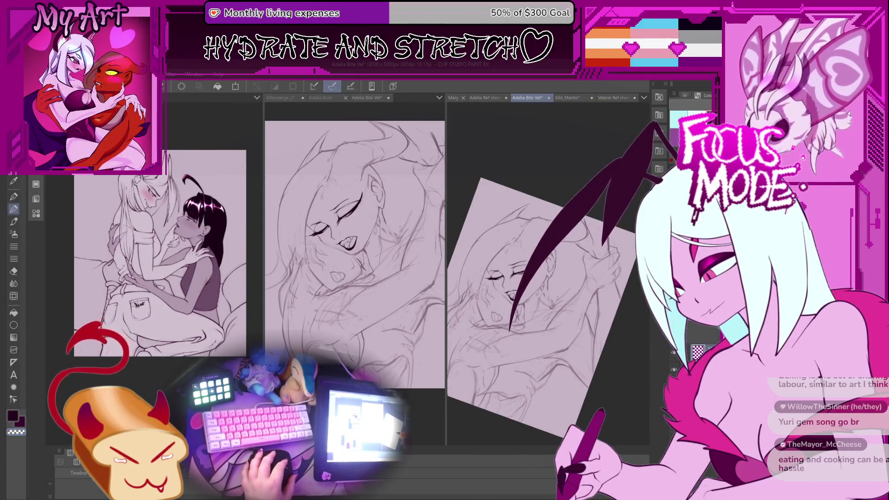
{"action": "scroll", "coordinate": [505, 333], "scroll_direction": "up", "scroll_amount": 1}
{"action": "left_click_drag", "start_coordinate": [501, 361], "coordinate": [509, 362]}
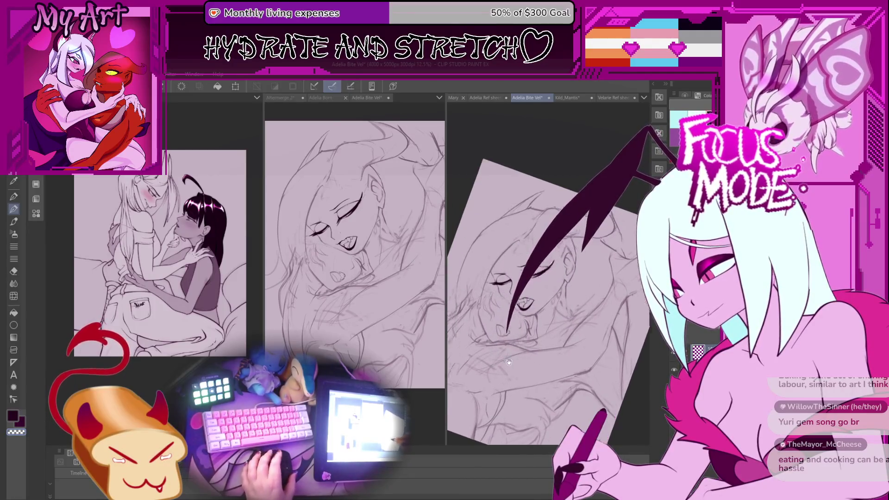
{"action": "scroll", "coordinate": [509, 362], "scroll_direction": "up", "scroll_amount": 3}
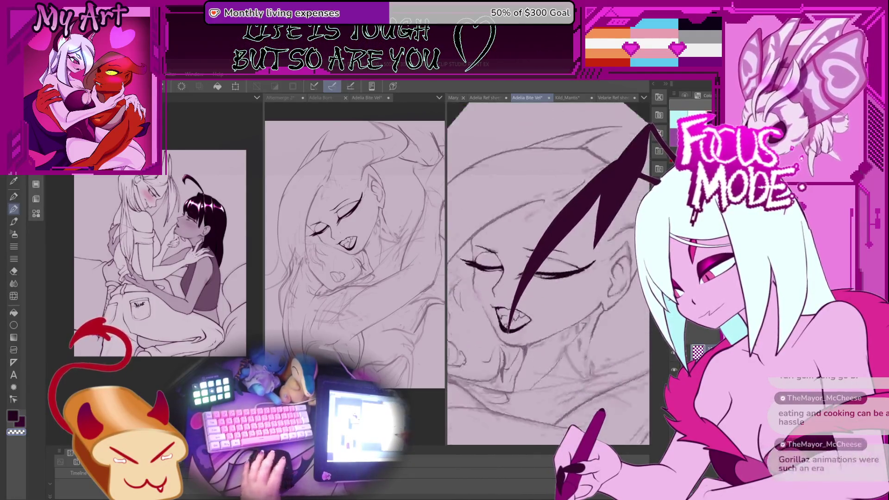
{"action": "scroll", "coordinate": [552, 354], "scroll_direction": "down", "scroll_amount": 3}
{"action": "mouse_move", "coordinate": [552, 355]}
{"action": "left_mouse_down"}
{"action": "mouse_move", "coordinate": [511, 393]}
{"action": "mouse_move", "coordinate": [500, 376]}
{"action": "left_mouse_up"}
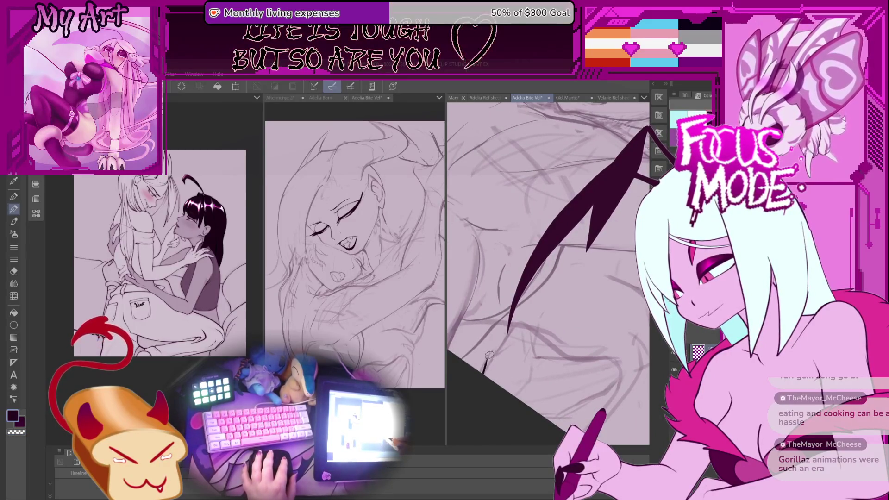
- Ink and redraw the thin strand hooking right off the hair lock's tip
{"action": "left_click_drag", "start_coordinate": [494, 346], "coordinate": [500, 335]}
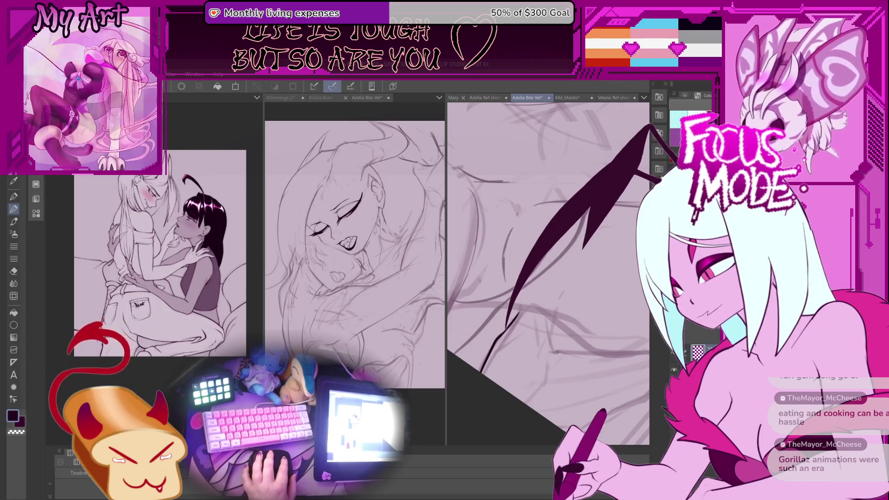
{"action": "mouse_move", "coordinate": [511, 334]}
{"action": "left_mouse_down"}
{"action": "mouse_move", "coordinate": [508, 297]}
{"action": "mouse_move", "coordinate": [509, 352]}
{"action": "mouse_move", "coordinate": [534, 316]}
{"action": "left_mouse_up"}
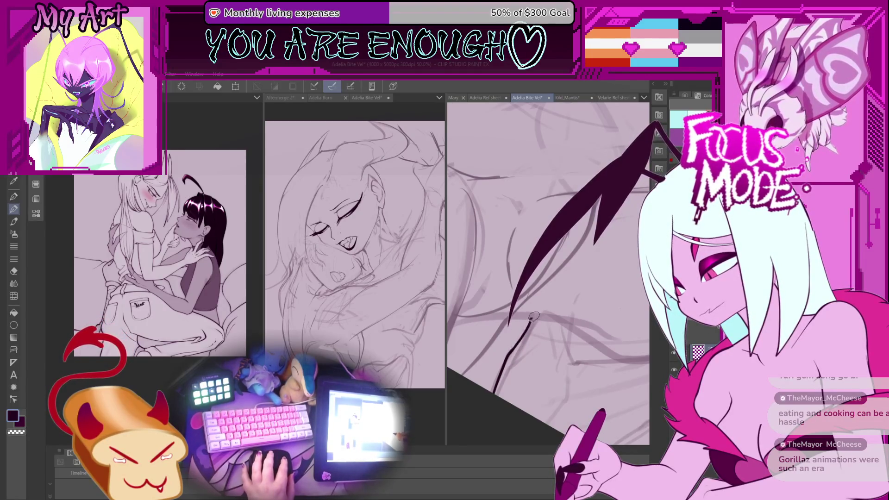
{"action": "key", "text": "ctrl+plus"}
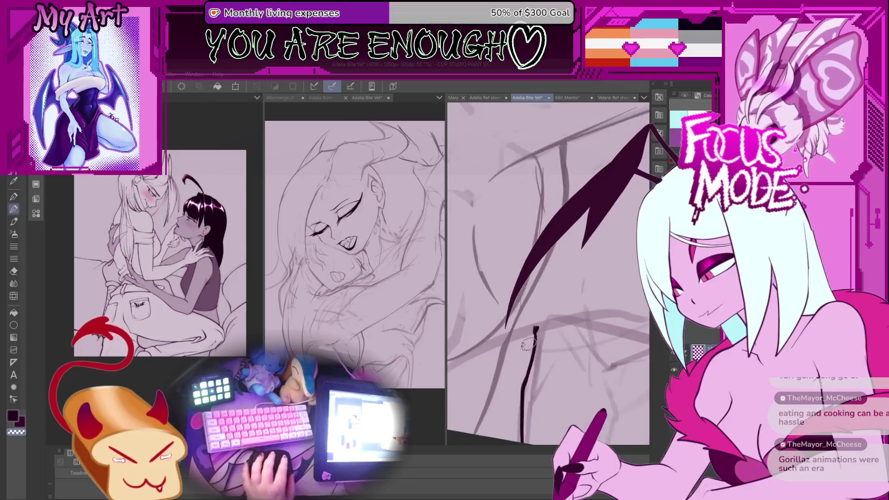
{"action": "mouse_move", "coordinate": [521, 343]}
{"action": "left_mouse_down"}
{"action": "mouse_move", "coordinate": [540, 296]}
{"action": "mouse_move", "coordinate": [528, 314]}
{"action": "mouse_move", "coordinate": [561, 296]}
{"action": "mouse_move", "coordinate": [593, 308]}
{"action": "mouse_move", "coordinate": [554, 288]}
{"action": "left_mouse_up"}
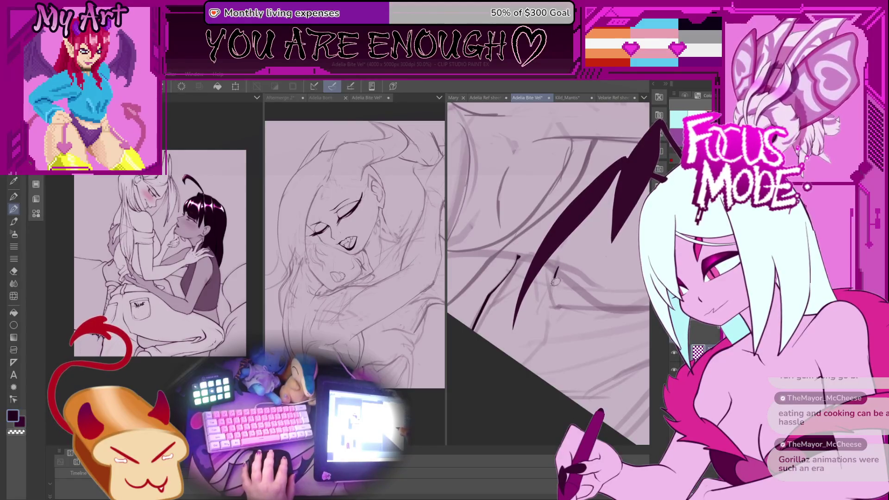
{"action": "left_click_drag", "start_coordinate": [555, 261], "coordinate": [552, 285]}
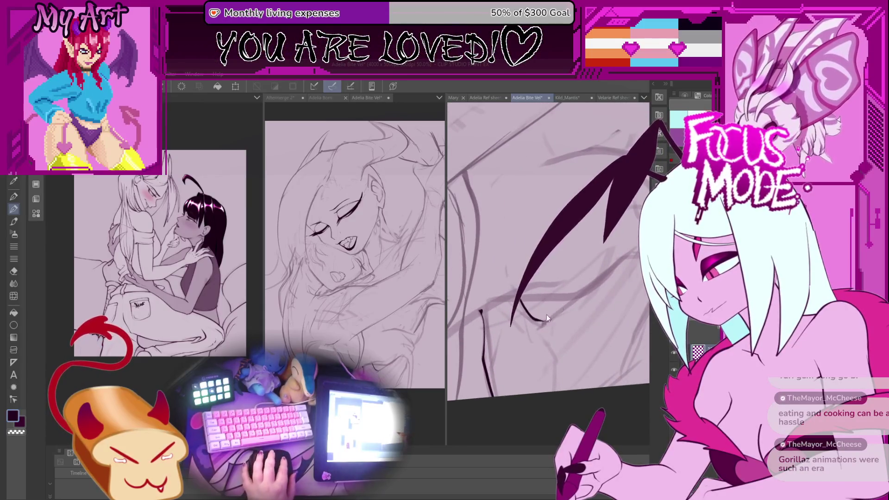
{"action": "left_click_drag", "start_coordinate": [578, 224], "coordinate": [511, 325]}
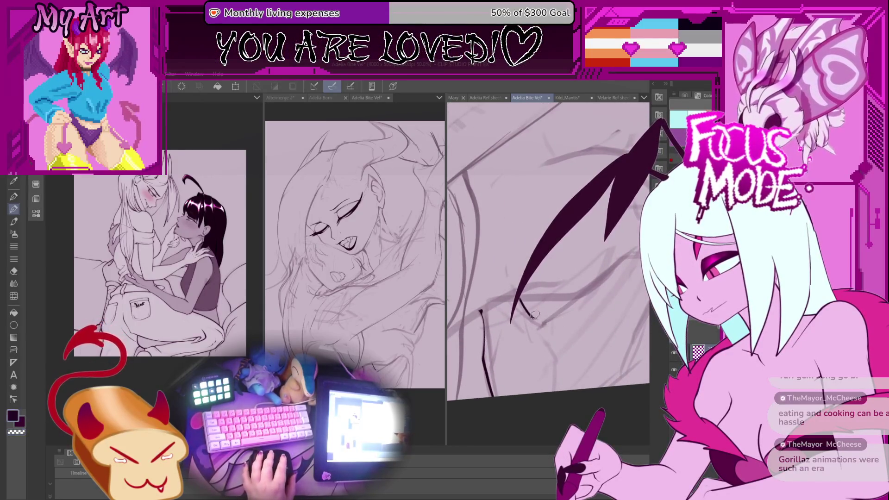
{"action": "mouse_move", "coordinate": [579, 223]}
{"action": "left_mouse_down"}
{"action": "mouse_move", "coordinate": [564, 306]}
{"action": "mouse_move", "coordinate": [513, 321]}
{"action": "left_mouse_up"}
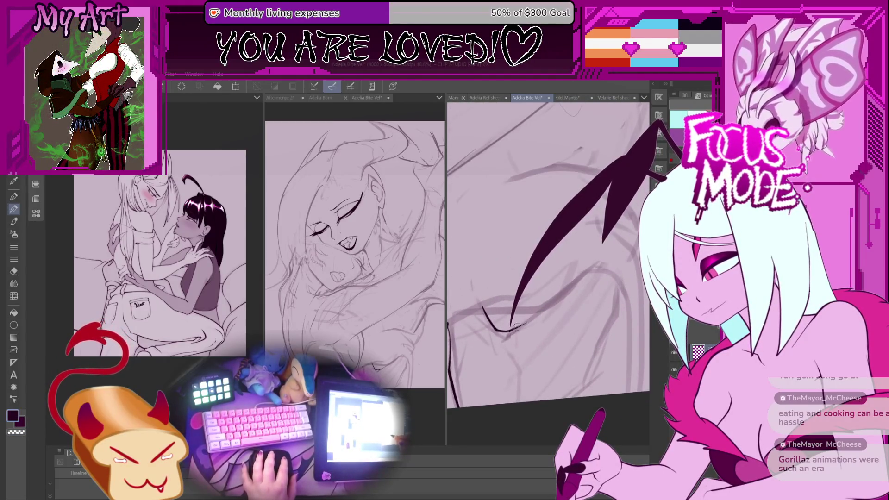
{"action": "left_click_drag", "start_coordinate": [579, 223], "coordinate": [511, 328]}
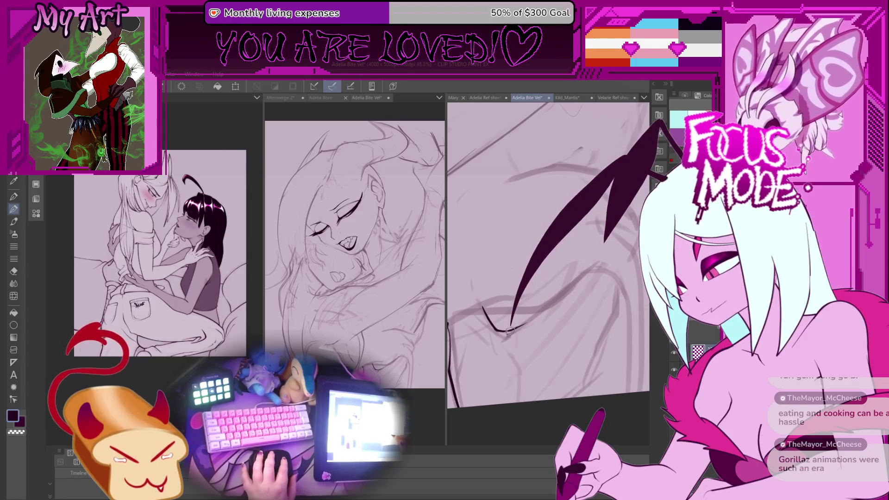
{"action": "left_click_drag", "start_coordinate": [579, 223], "coordinate": [511, 327]}
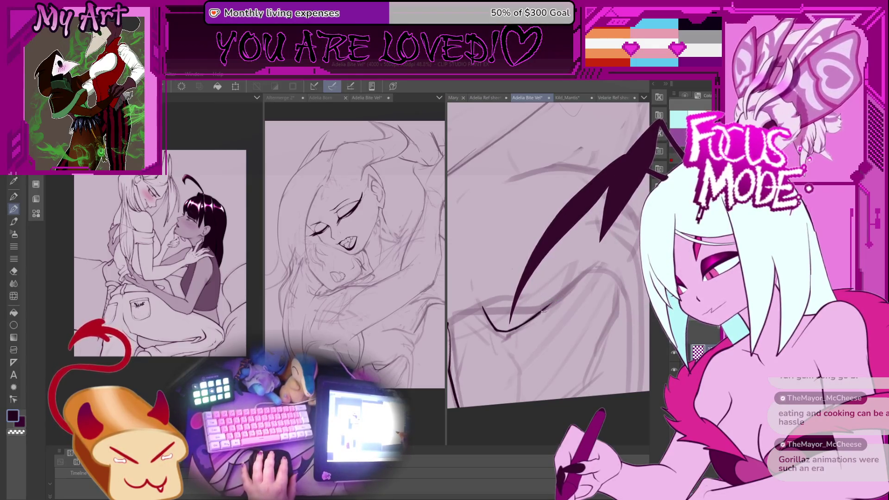
{"action": "key", "text": "ctrl+plus"}
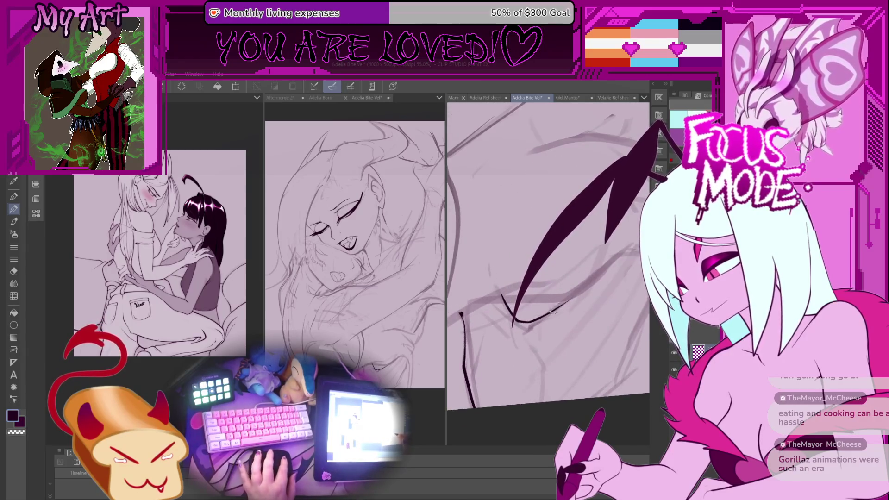
{"action": "key", "text": "ctrl+plus"}
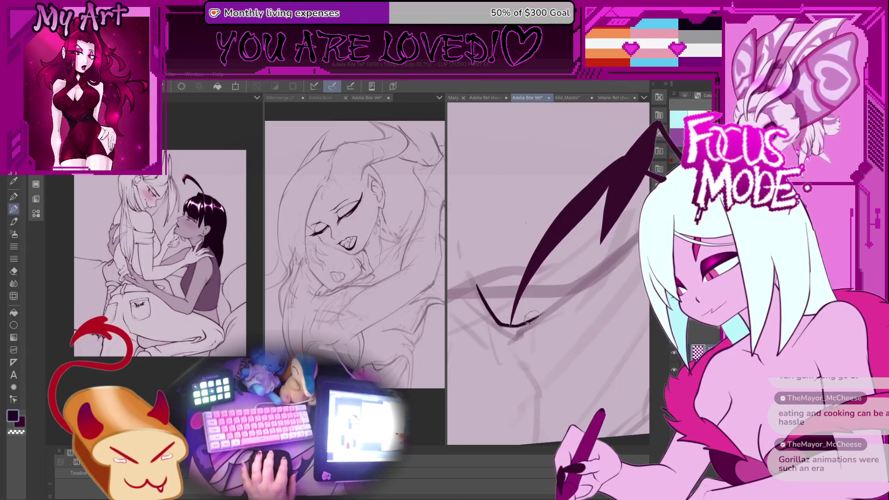
{"action": "key", "text": "ctrl+minus"}
{"action": "key", "text": "ctrl+minus"}
{"action": "key", "text": "ctrl+minus"}
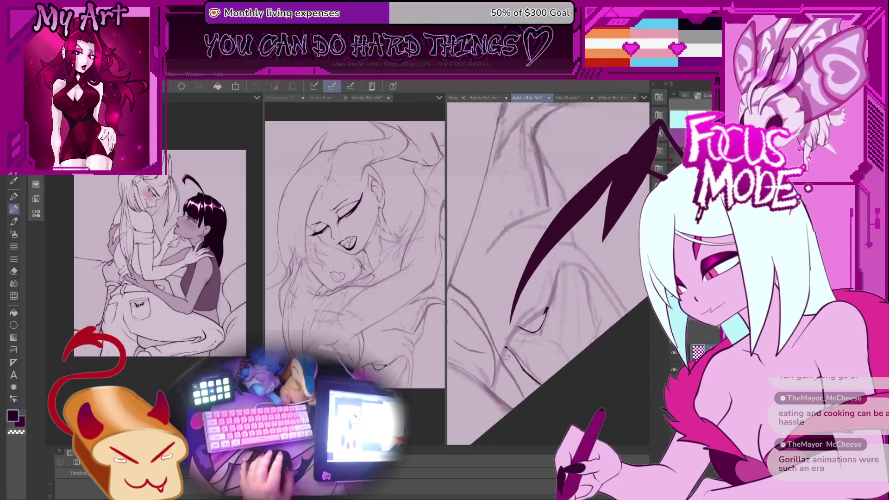
- Ink a new hair strand running upward beside the dark lock and undo the stray diagonal stroke
{"action": "key", "text": "ctrl+plus"}
{"action": "key", "text": "ctrl+plus"}
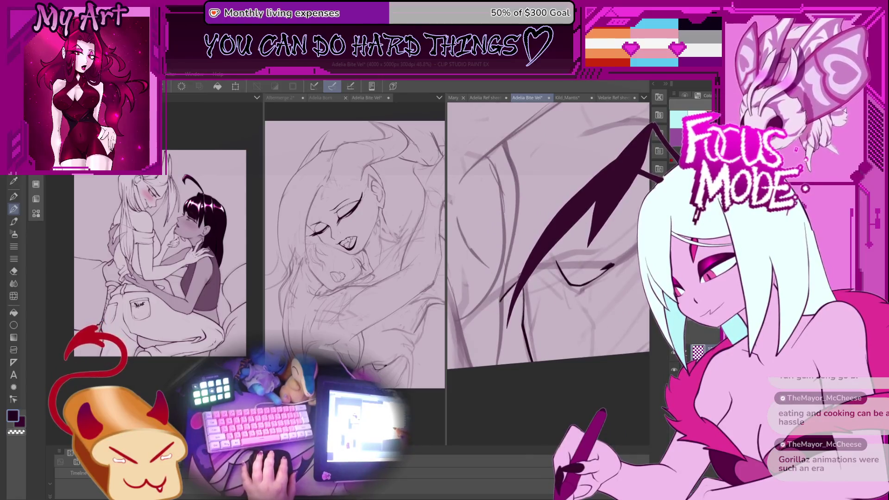
{"action": "key", "text": "ctrl+plus"}
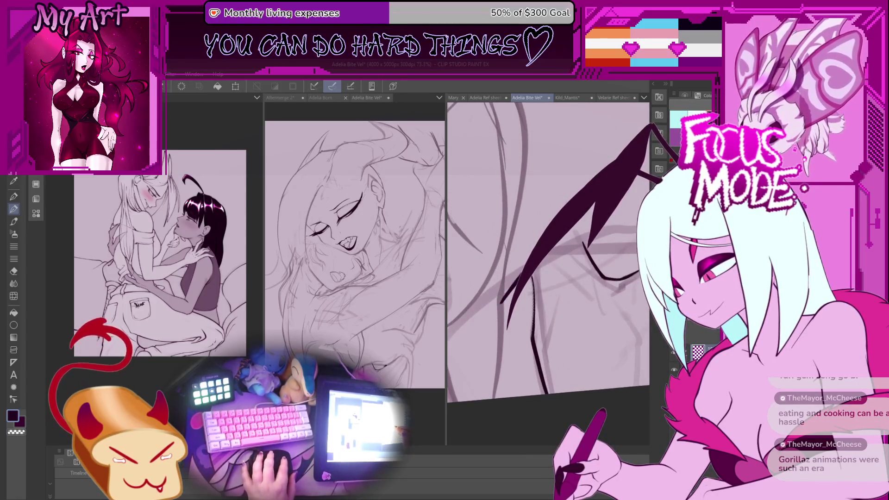
{"action": "key", "text": "ctrl+z"}
{"action": "left_click_drag", "start_coordinate": [538, 252], "coordinate": [498, 299]}
{"action": "key", "text": "ctrl+z"}
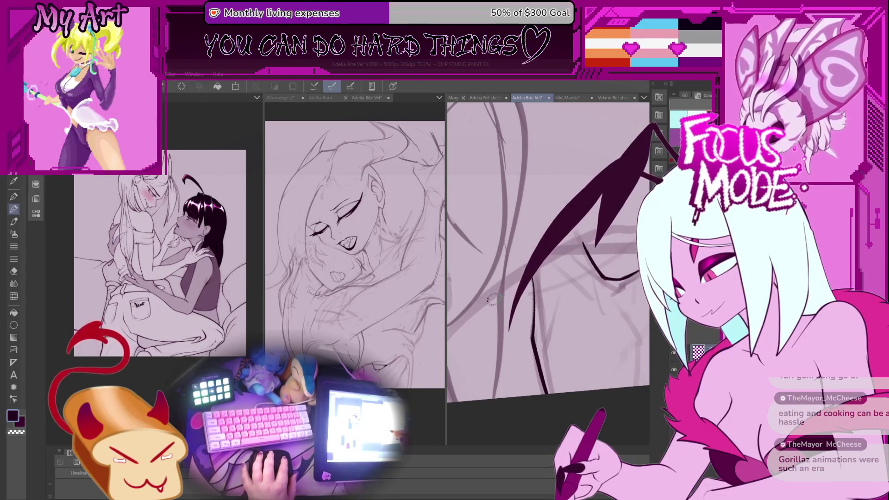
{"action": "left_click_drag", "start_coordinate": [511, 331], "coordinate": [539, 255]}
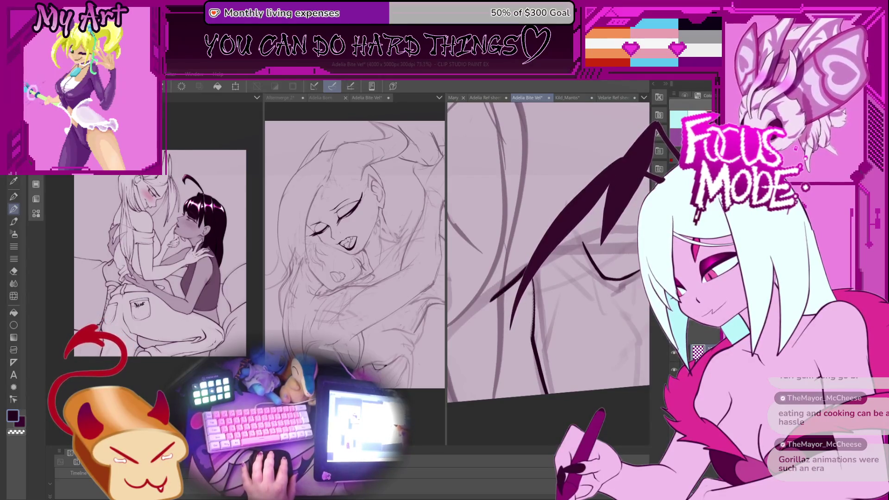
{"action": "left_click_drag", "start_coordinate": [581, 235], "coordinate": [522, 268]}
{"action": "mouse_move", "coordinate": [465, 308]}
{"action": "left_mouse_down"}
{"action": "mouse_move", "coordinate": [546, 268]}
{"action": "mouse_move", "coordinate": [565, 287]}
{"action": "mouse_move", "coordinate": [588, 280]}
{"action": "left_mouse_up"}
{"action": "key", "text": "ctrl+z"}
{"action": "left_click_drag", "start_coordinate": [518, 336], "coordinate": [519, 344]}
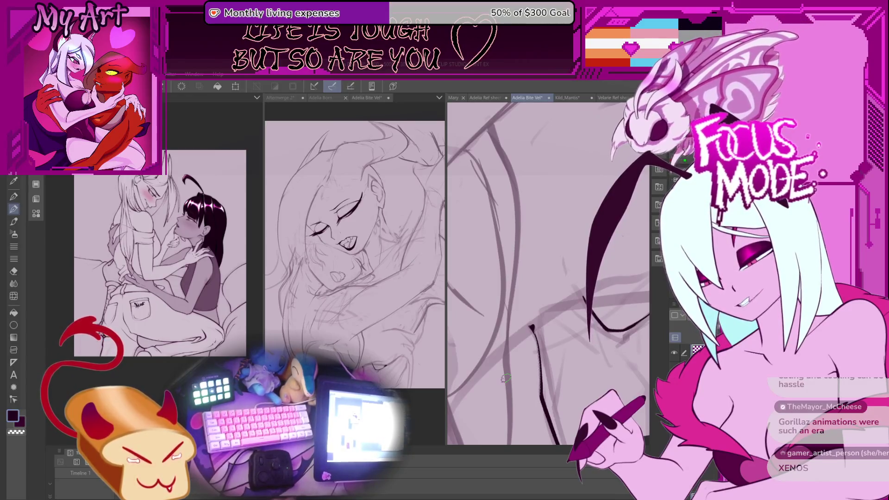
- Draw the long line from the lower left up into the curved outline near the hair tip
{"action": "left_click_drag", "start_coordinate": [518, 359], "coordinate": [485, 342]}
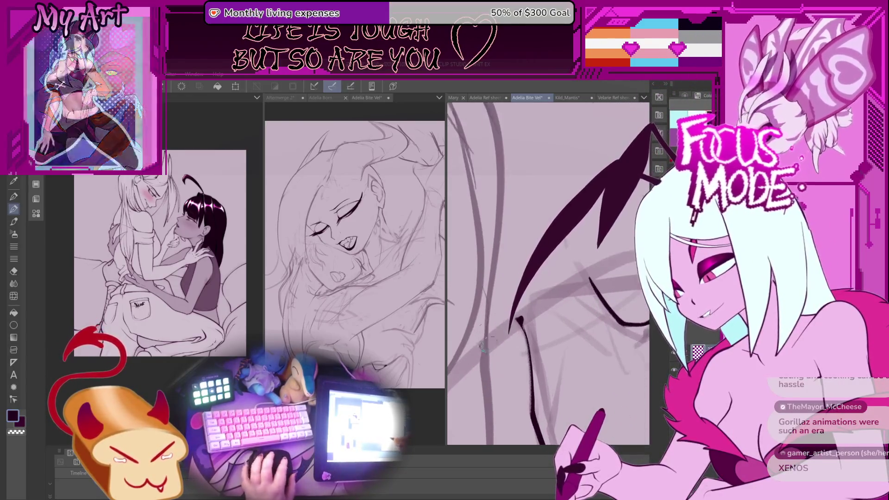
{"action": "left_click_drag", "start_coordinate": [521, 317], "coordinate": [503, 336]}
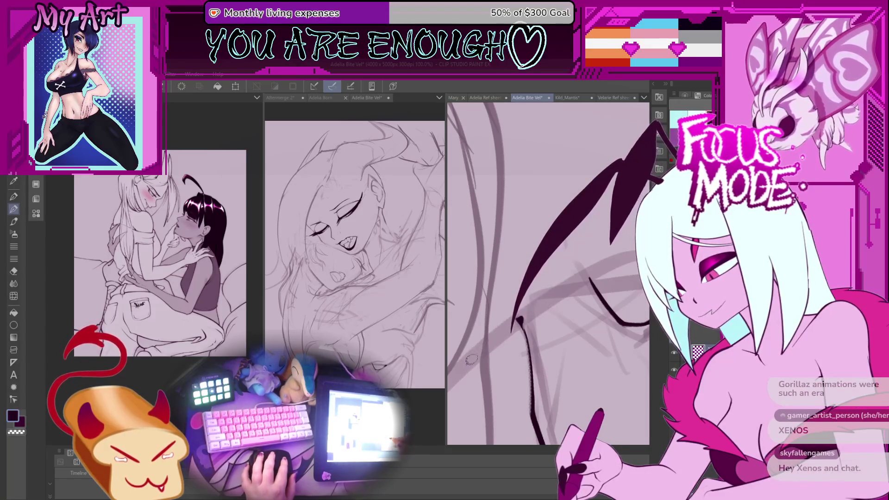
{"action": "left_click_drag", "start_coordinate": [466, 362], "coordinate": [594, 280]}
{"action": "left_click_drag", "start_coordinate": [461, 371], "coordinate": [520, 321]}
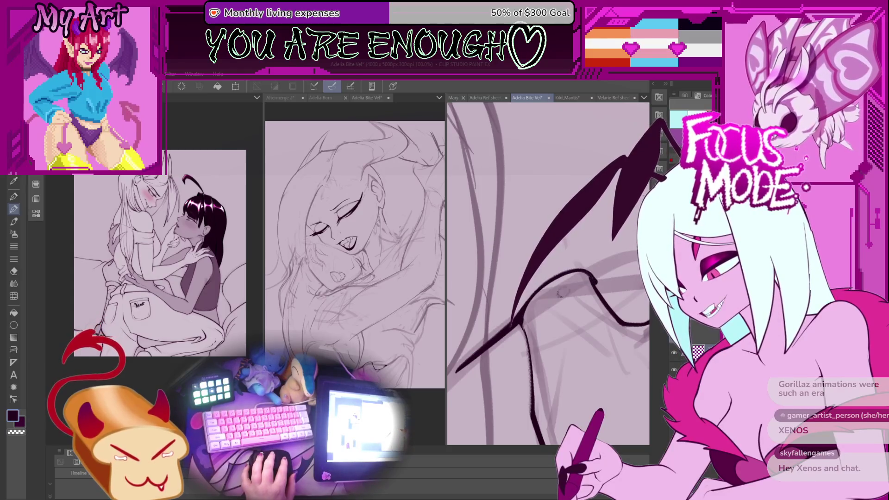
{"action": "mouse_move", "coordinate": [562, 292]}
{"action": "left_mouse_down"}
{"action": "mouse_move", "coordinate": [534, 270]}
{"action": "mouse_move", "coordinate": [500, 311]}
{"action": "left_mouse_up"}
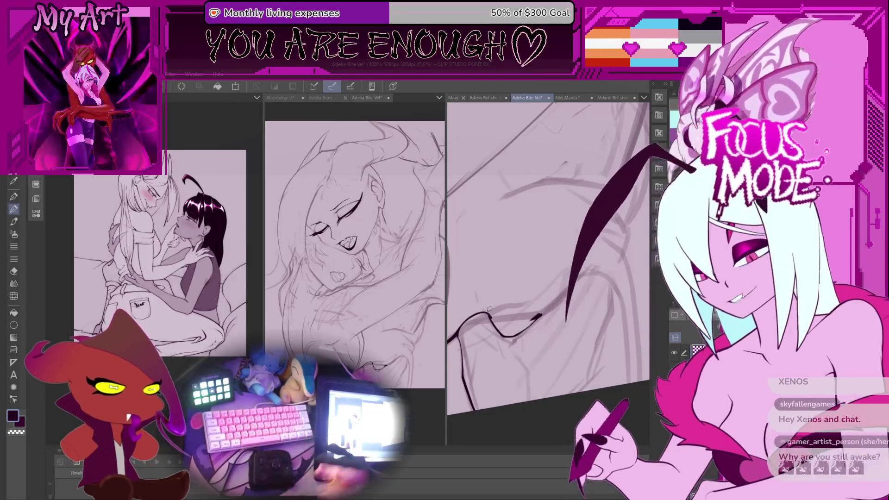
{"action": "left_click_drag", "start_coordinate": [490, 308], "coordinate": [554, 296]}
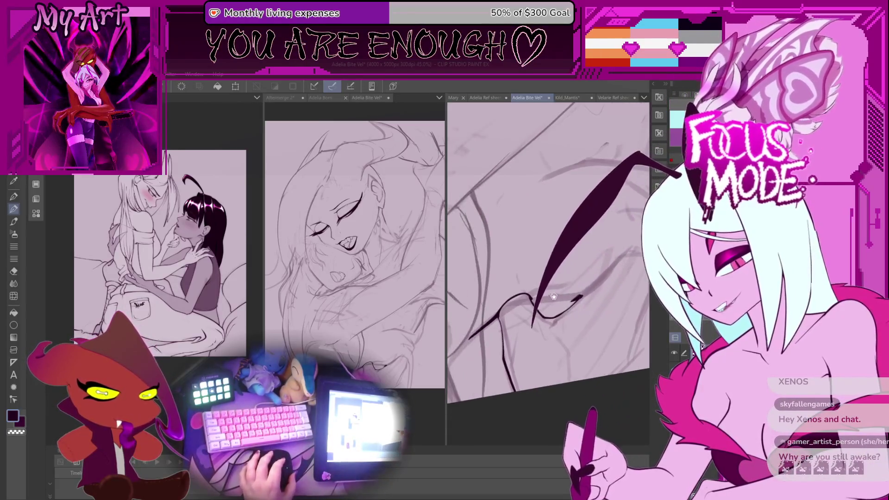
{"action": "scroll", "coordinate": [553, 296], "scroll_direction": "up", "scroll_amount": 6}
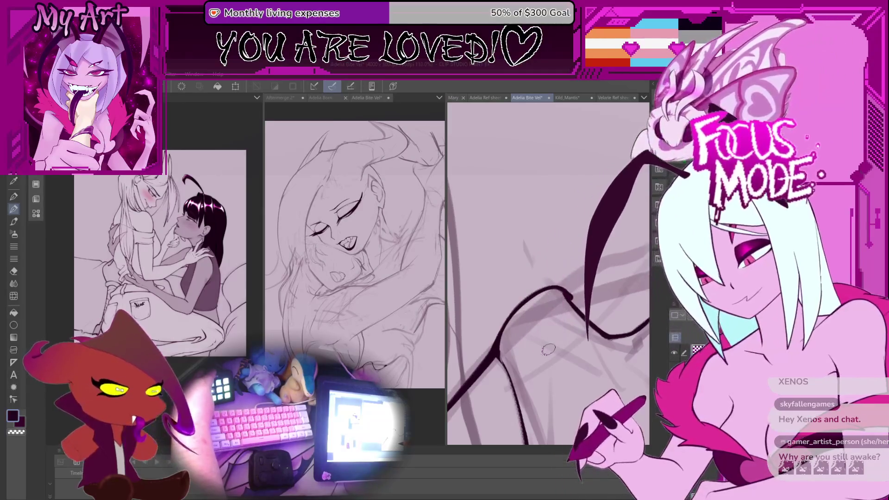
{"action": "scroll", "coordinate": [517, 327], "scroll_direction": "up", "scroll_amount": 2}
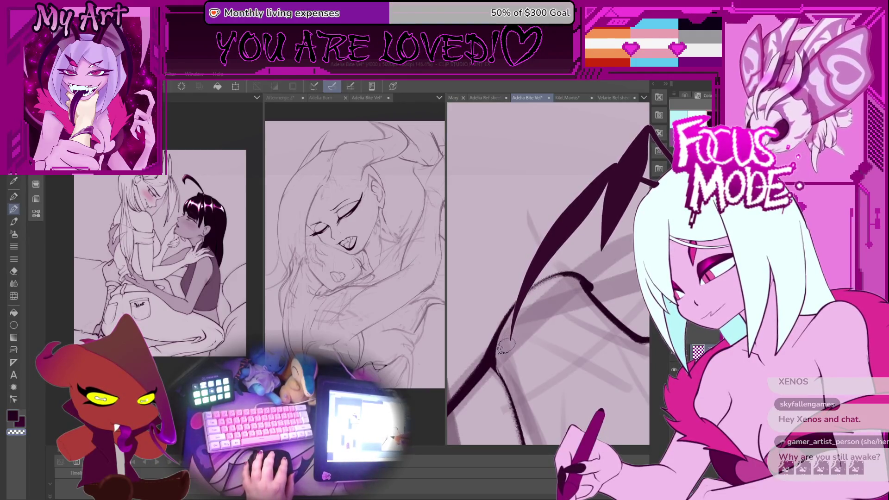
{"action": "scroll", "coordinate": [545, 296], "scroll_direction": "down", "scroll_amount": 3}
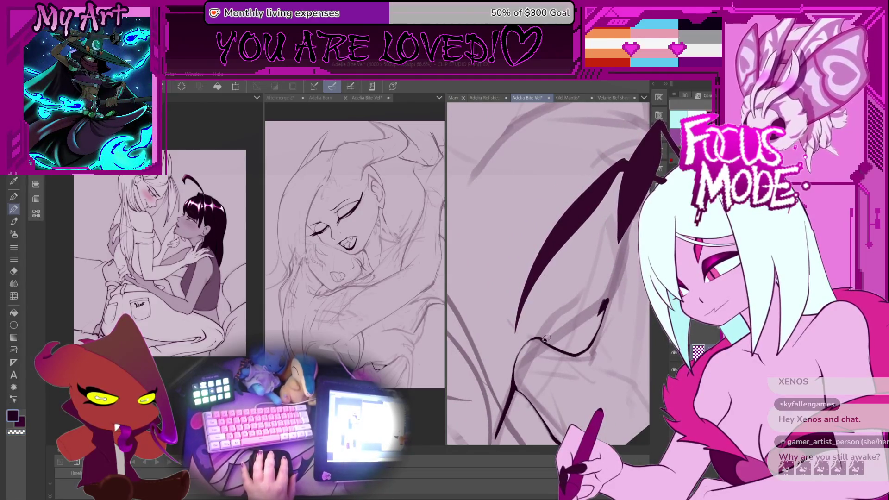
{"action": "left_click_drag", "start_coordinate": [595, 319], "coordinate": [553, 361]}
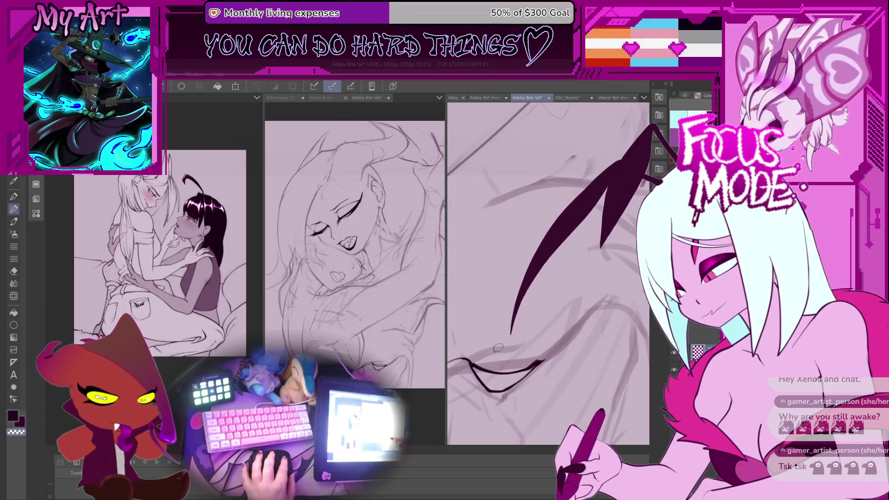
- Rework the dark ink line near the mouth, extending it down-left
{"action": "mouse_move", "coordinate": [495, 350]}
{"action": "left_mouse_down"}
{"action": "mouse_move", "coordinate": [534, 340]}
{"action": "mouse_move", "coordinate": [689, 173]}
{"action": "left_mouse_up"}
{"action": "key", "text": "ctrl+z"}
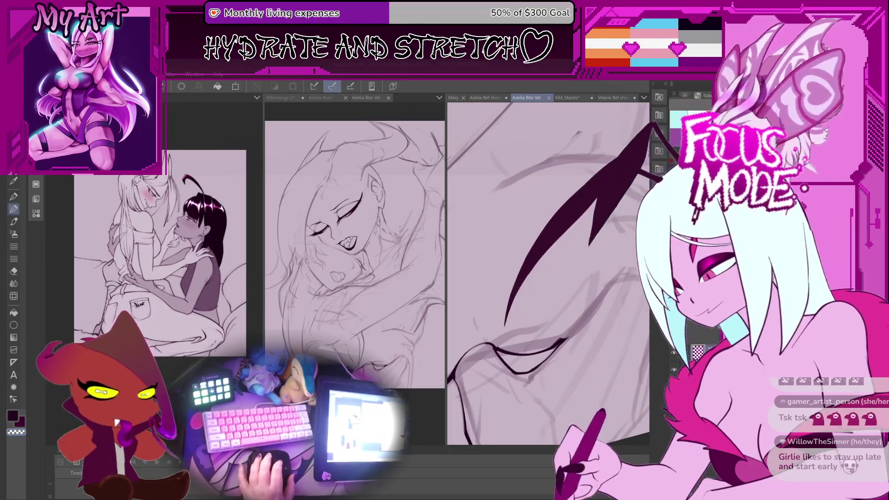
{"action": "left_click_drag", "start_coordinate": [567, 314], "coordinate": [535, 331]}
{"action": "scroll", "coordinate": [528, 354], "scroll_direction": "up", "scroll_amount": 2}
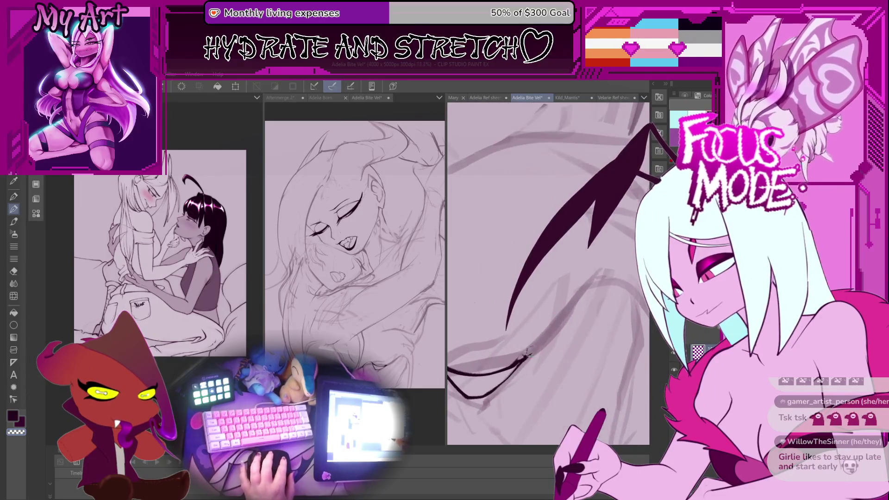
{"action": "left_click_drag", "start_coordinate": [521, 360], "coordinate": [545, 340]}
{"action": "key", "text": "ctrl+z"}
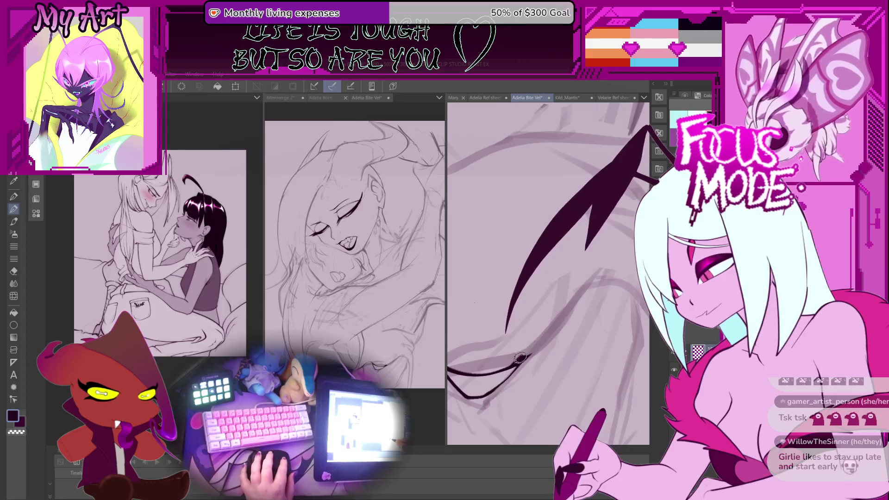
{"action": "mouse_move", "coordinate": [607, 264]}
{"action": "left_mouse_down"}
{"action": "mouse_move", "coordinate": [556, 304]}
{"action": "mouse_move", "coordinate": [569, 292]}
{"action": "mouse_move", "coordinate": [555, 333]}
{"action": "left_mouse_up"}
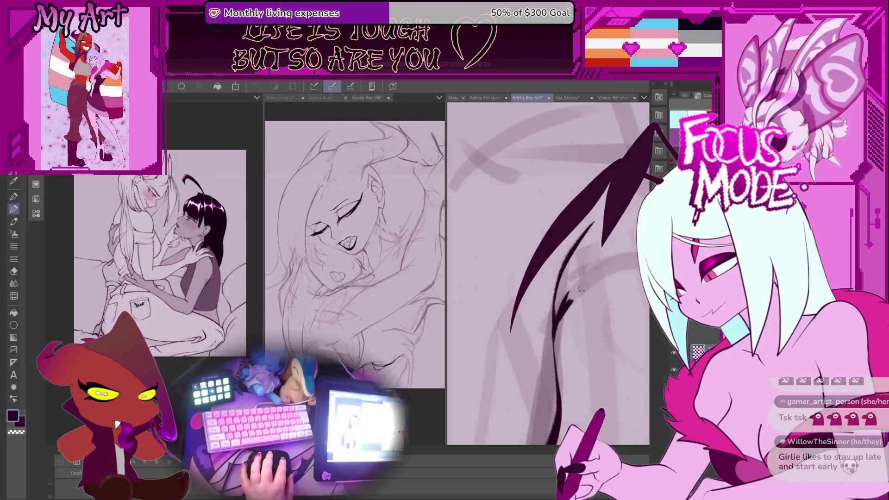
{"action": "left_click_drag", "start_coordinate": [574, 289], "coordinate": [557, 319]}
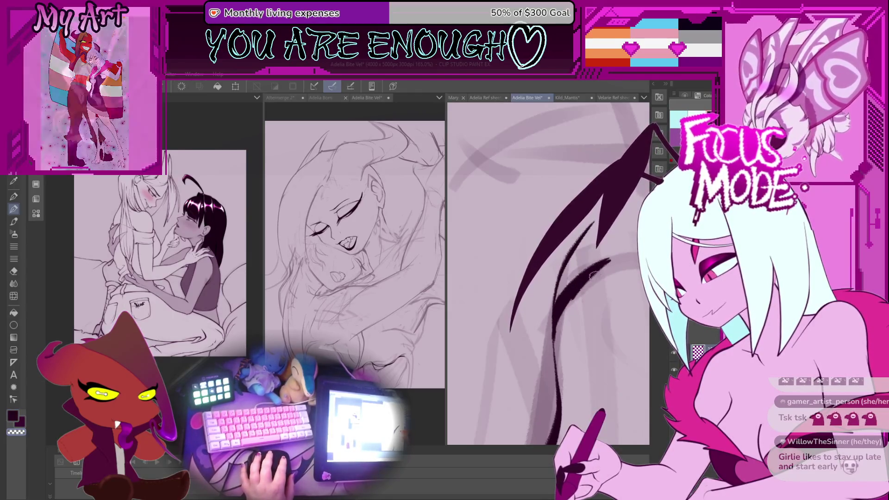
{"action": "scroll", "coordinate": [548, 273], "scroll_direction": "down", "scroll_amount": 3}
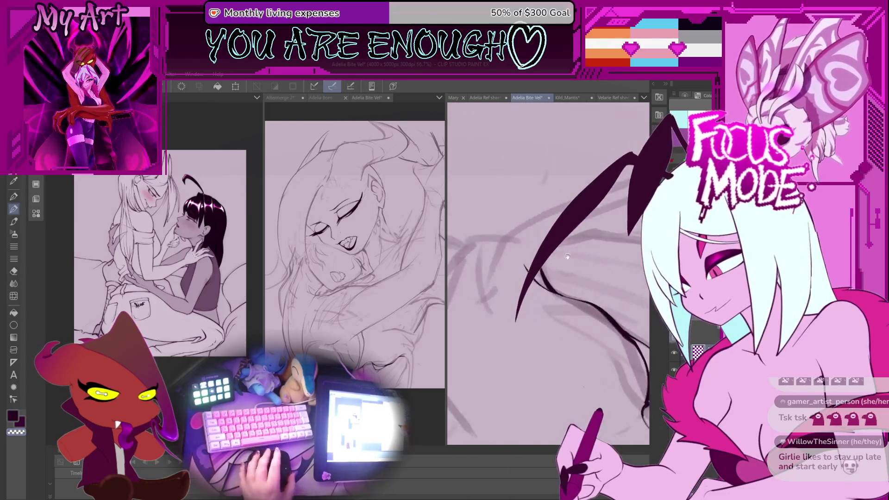
- Redraw the long dark stroke at several angles, settling on a steeper one
{"action": "key", "text": "minus"}
{"action": "key", "text": "minus"}
{"action": "key", "text": "asciicircum"}
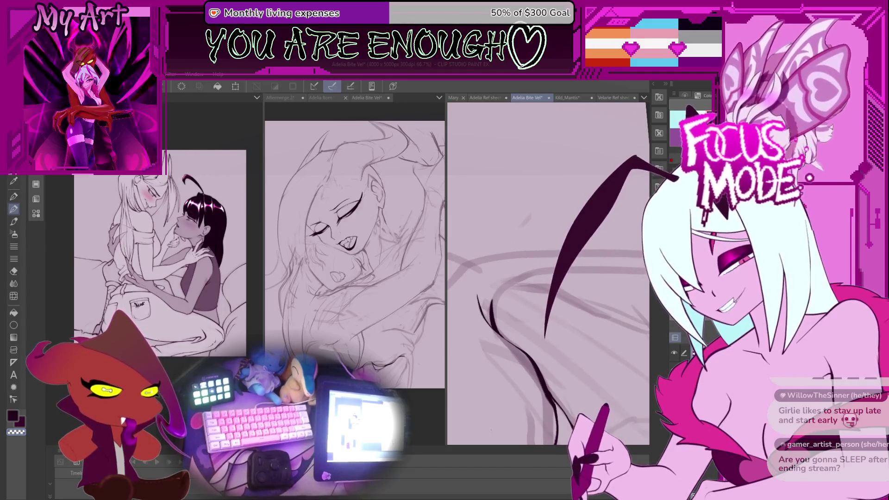
{"action": "key", "text": "ctrl+z"}
{"action": "left_click_drag", "start_coordinate": [642, 156], "coordinate": [566, 340]}
{"action": "key", "text": "ctrl+z"}
{"action": "left_click_drag", "start_coordinate": [693, 169], "coordinate": [550, 315]}
{"action": "key", "text": "ctrl+z"}
{"action": "left_click_drag", "start_coordinate": [692, 169], "coordinate": [586, 327]}
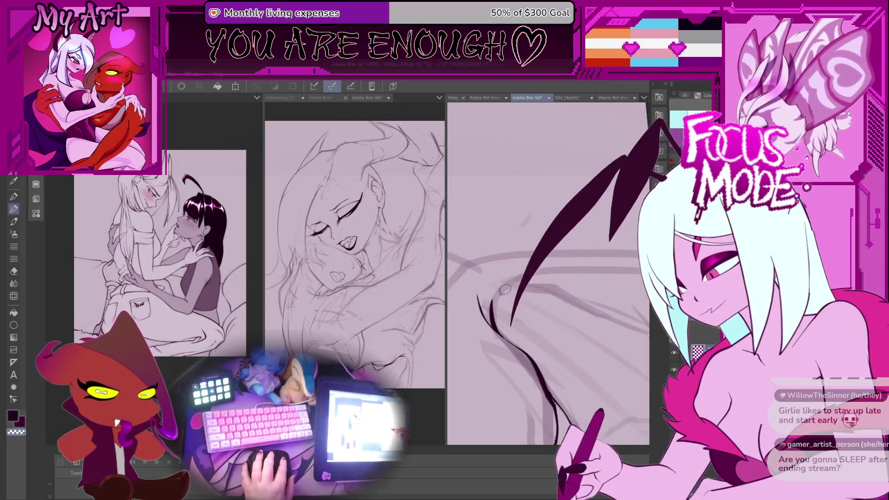
- Rotate the view, then transform the lassoed stroke with Ctrl+T, stretching it slightly down-right
{"action": "key", "text": "-"}
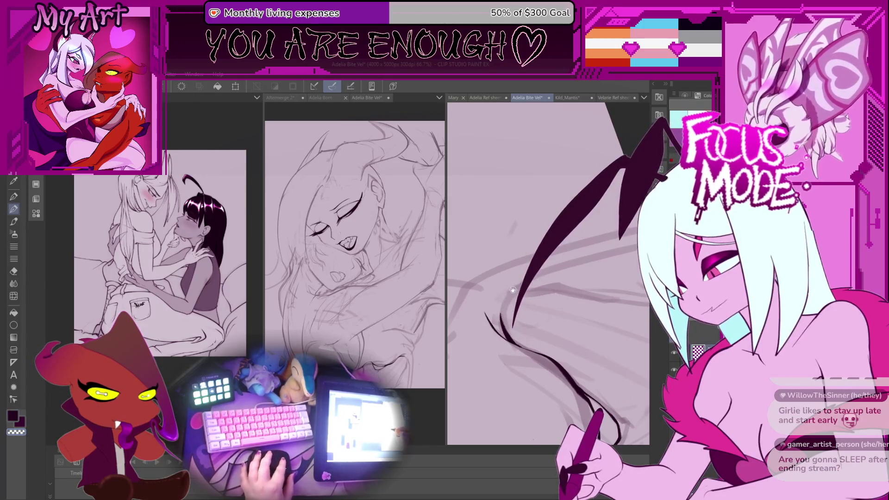
{"action": "key", "text": "-"}
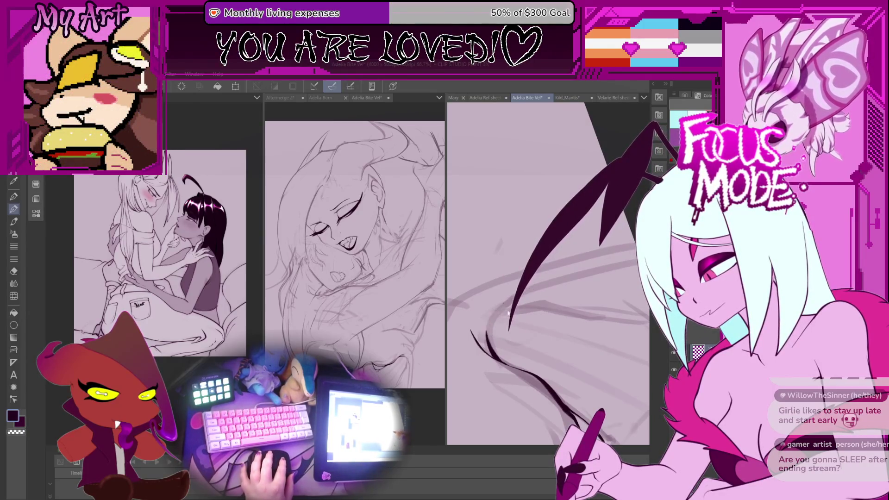
{"action": "key", "text": "-"}
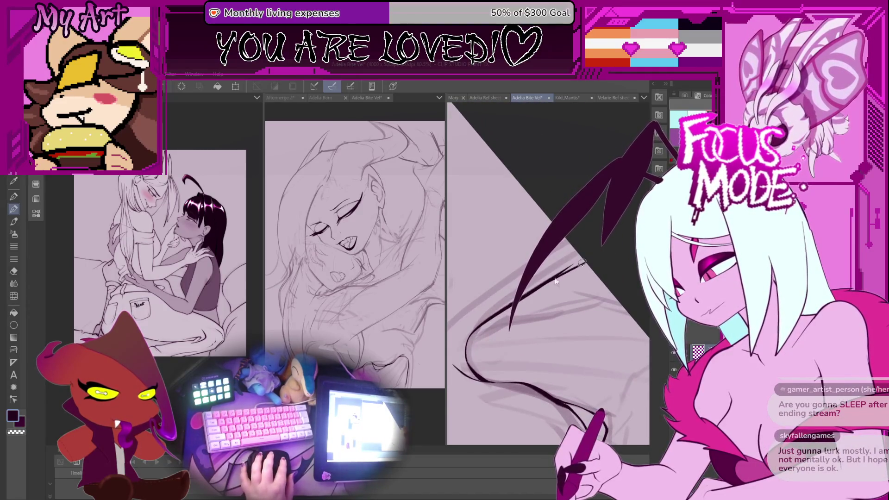
{"action": "key", "text": "-"}
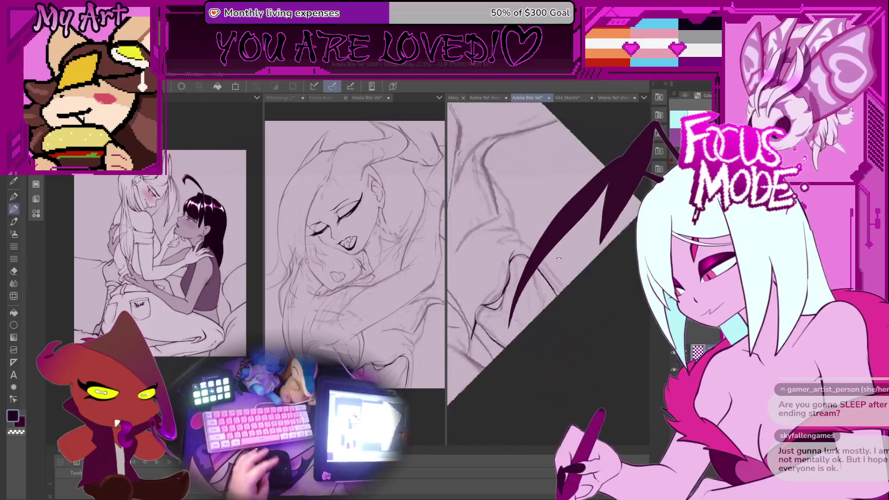
{"action": "key", "text": "-"}
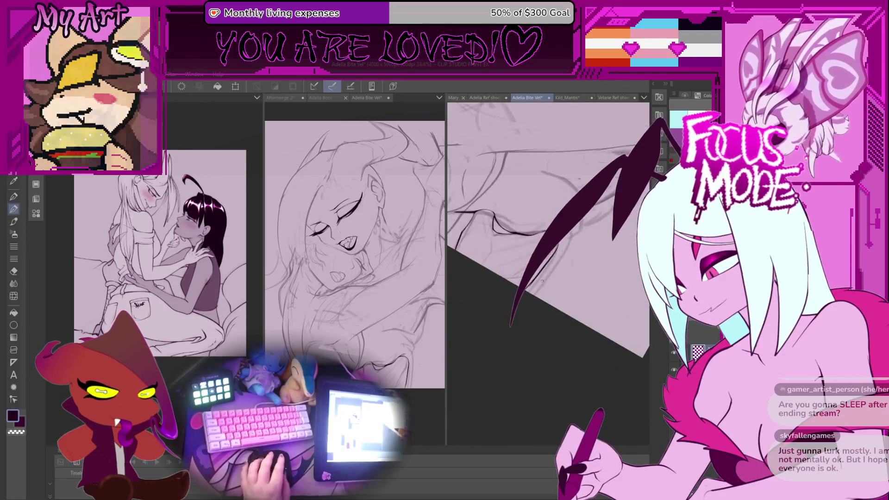
{"action": "scroll", "coordinate": [536, 289], "scroll_direction": "up", "scroll_amount": 1}
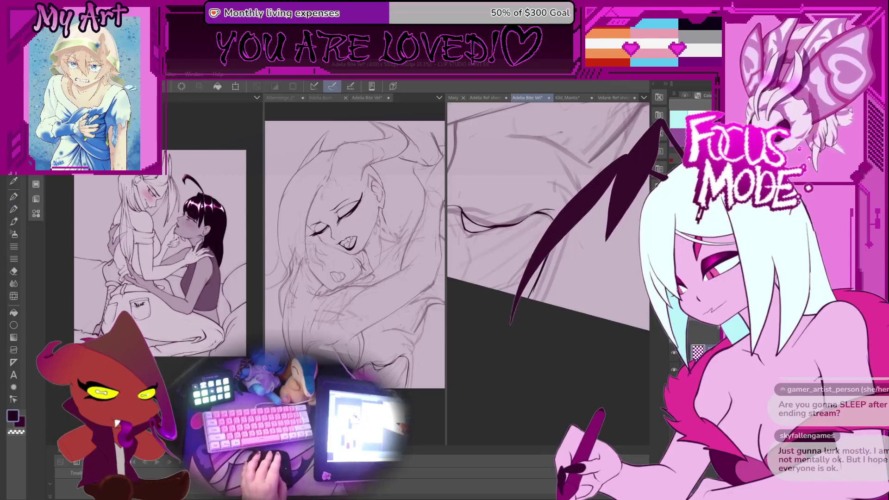
{"action": "key", "text": "ctrl+t"}
{"action": "left_click_drag", "start_coordinate": [538, 303], "coordinate": [539, 305]}
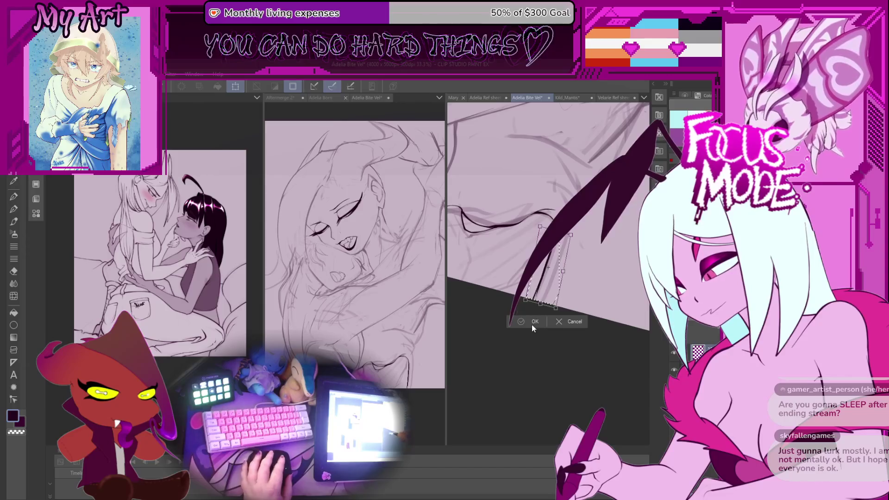
- Confirm the stroke stretch and save the Adelia Bite Vel file
{"action": "left_click", "coordinate": [535, 322]}
{"action": "key", "text": "p"}
{"action": "key", "text": "ctrl+s"}
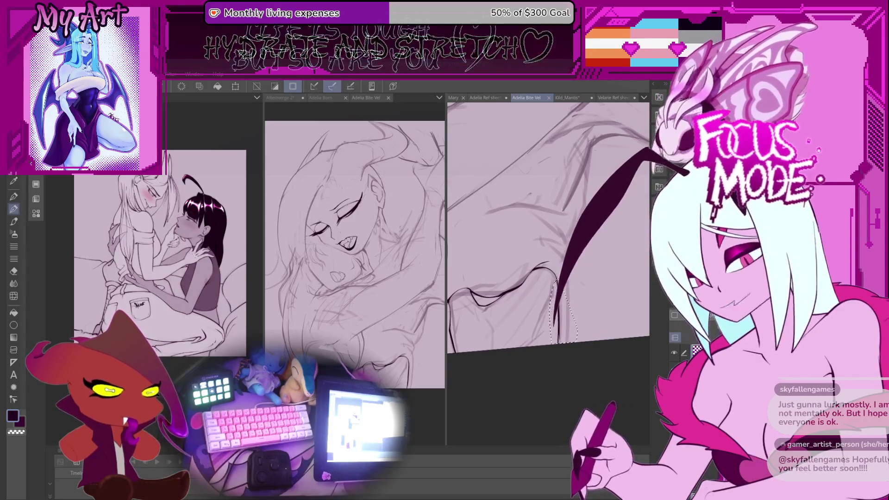
- Fill the selected stroke further downward, then deselect and level the view
{"action": "left_click_drag", "start_coordinate": [573, 274], "coordinate": [558, 338]}
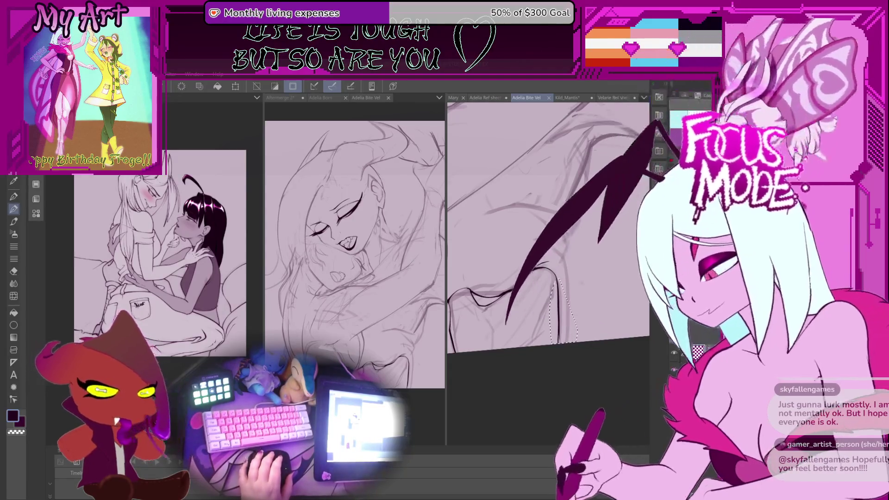
{"action": "key", "text": "asciicircum"}
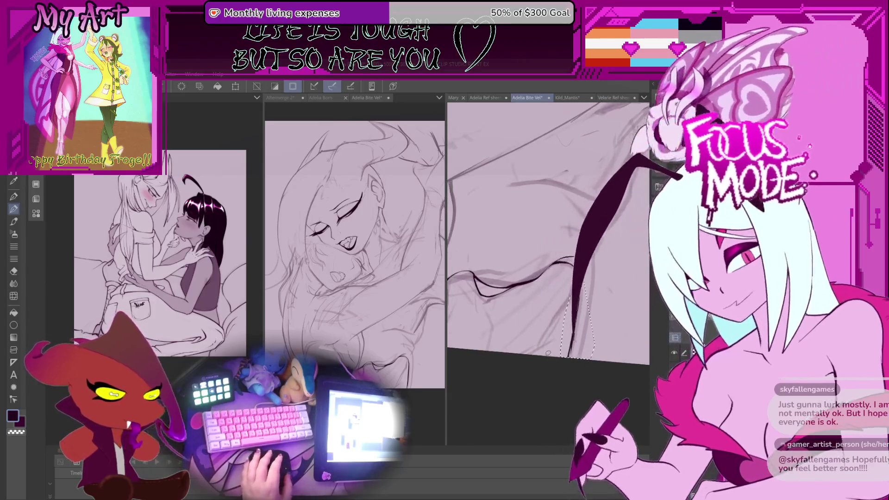
{"action": "key", "text": "ctrl+d"}
{"action": "key", "text": "minus"}
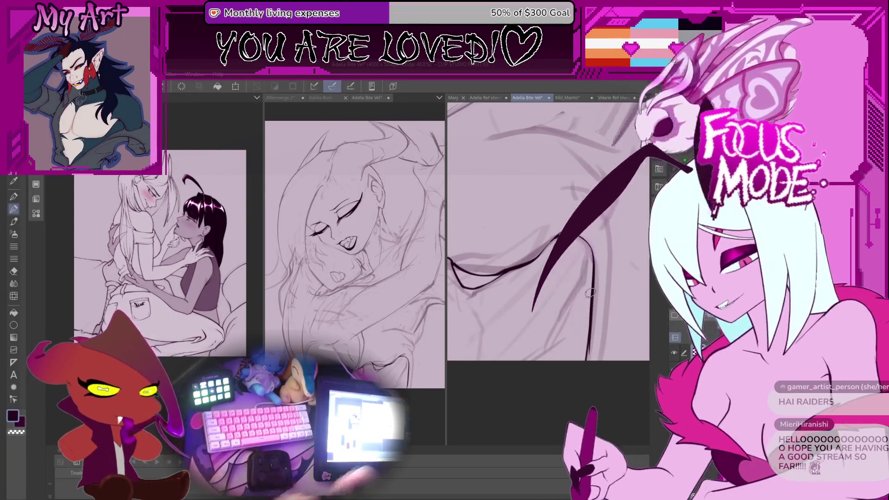
{"action": "scroll", "coordinate": [484, 413], "scroll_direction": "down", "scroll_amount": 5}
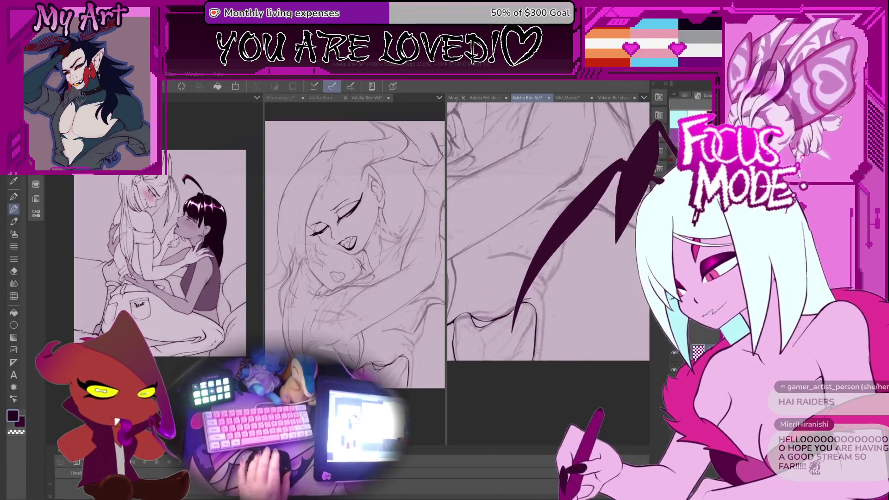
- Widen the reference and middle panes, then zoom the middle canvas so the whole embracing pair shows
{"action": "scroll", "coordinate": [544, 333], "scroll_direction": "up", "scroll_amount": 4}
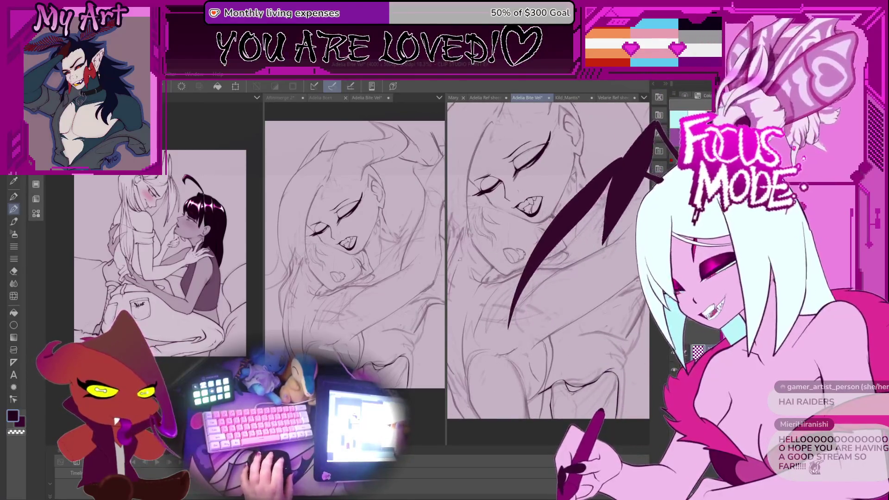
{"action": "left_click_drag", "start_coordinate": [265, 187], "coordinate": [341, 204]}
{"action": "left_click_drag", "start_coordinate": [446, 259], "coordinate": [604, 259]}
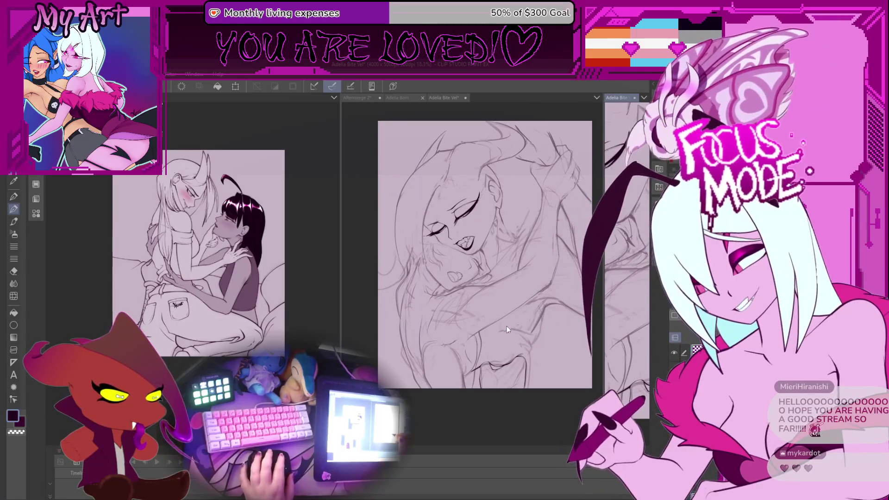
{"action": "scroll", "coordinate": [469, 291], "scroll_direction": "up", "scroll_amount": 1}
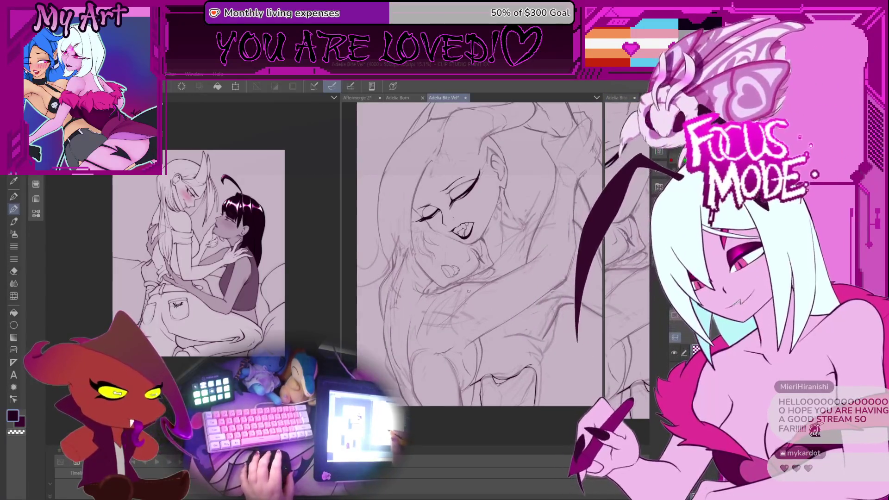
{"action": "scroll", "coordinate": [469, 291], "scroll_direction": "up", "scroll_amount": 2}
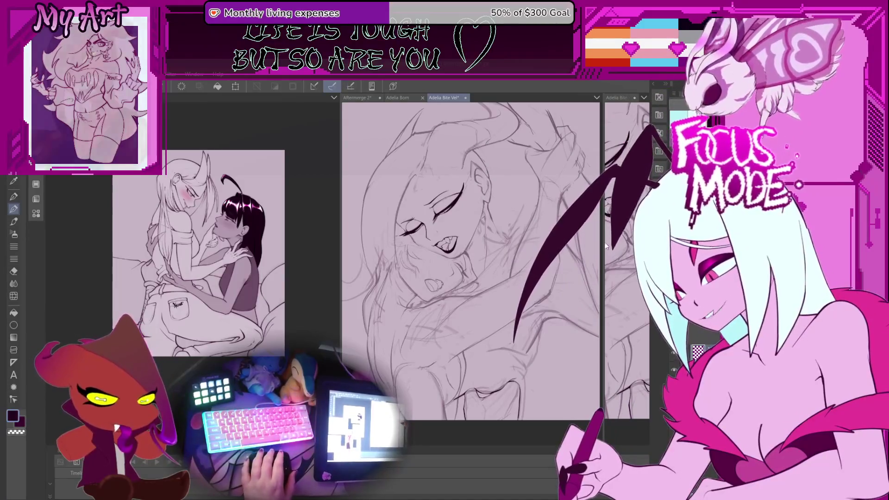
- Narrow the middle and reference panes to give the right canvas pane more room
{"action": "mouse_move", "coordinate": [602, 288]}
{"action": "left_mouse_down"}
{"action": "mouse_move", "coordinate": [443, 288]}
{"action": "mouse_move", "coordinate": [472, 282]}
{"action": "left_mouse_up"}
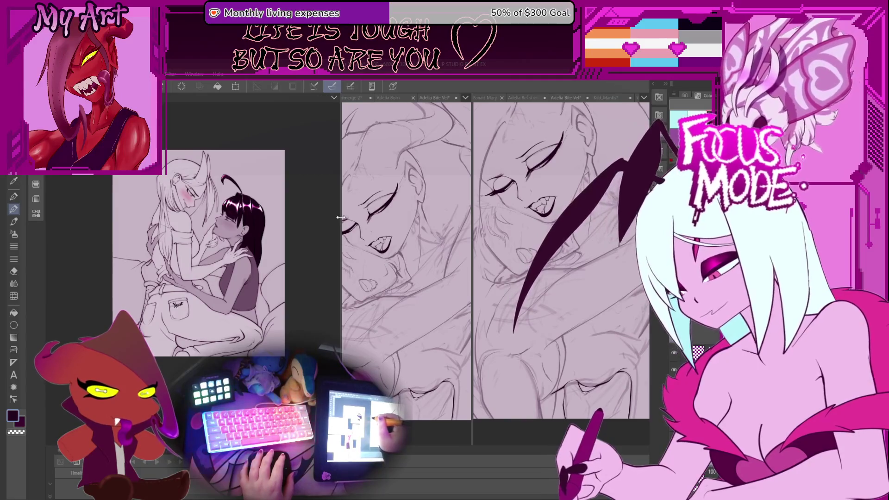
{"action": "left_click_drag", "start_coordinate": [341, 217], "coordinate": [241, 259]}
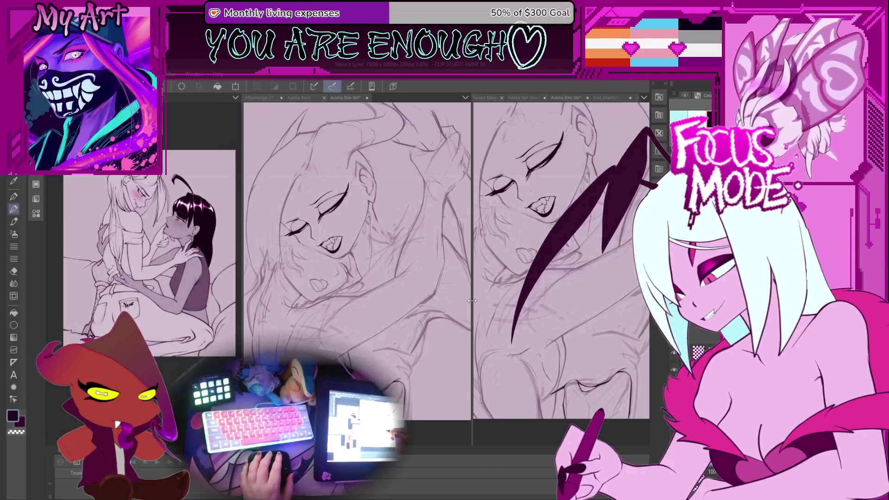
{"action": "left_click_drag", "start_coordinate": [473, 303], "coordinate": [457, 308]}
- Zoom out and pan the right view, then tilt it counter-clockwise for inking
{"action": "scroll", "coordinate": [408, 428], "scroll_direction": "down", "scroll_amount": 2}
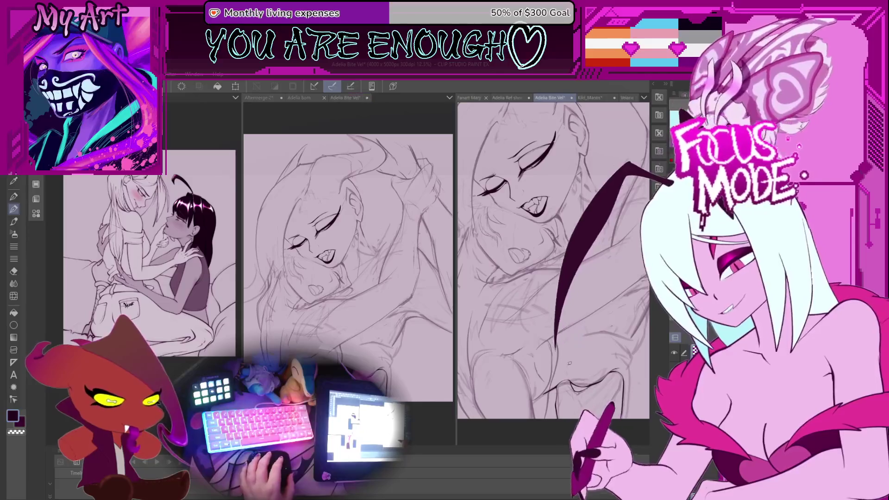
{"action": "left_click_drag", "start_coordinate": [585, 387], "coordinate": [583, 357]}
{"action": "scroll", "coordinate": [583, 357], "scroll_direction": "down", "scroll_amount": 3}
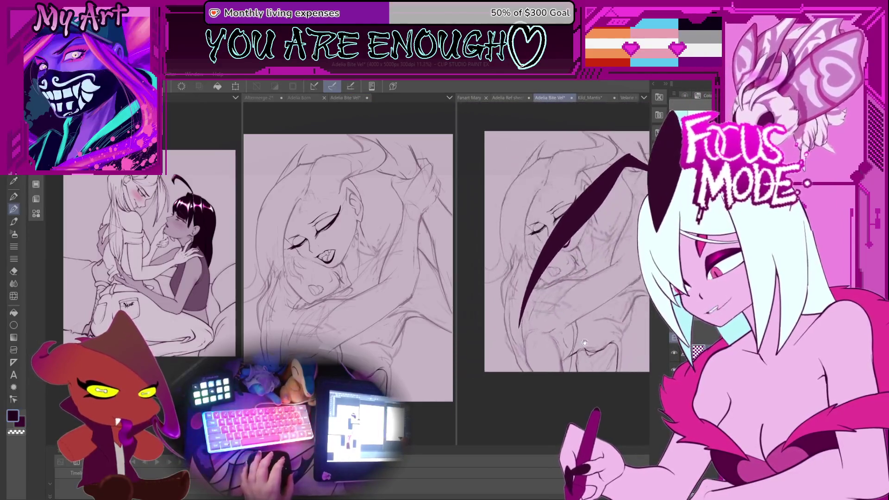
{"action": "mouse_move", "coordinate": [609, 259]}
{"action": "left_mouse_down"}
{"action": "mouse_move", "coordinate": [517, 261]}
{"action": "mouse_move", "coordinate": [556, 339]}
{"action": "mouse_move", "coordinate": [614, 106]}
{"action": "left_mouse_up"}
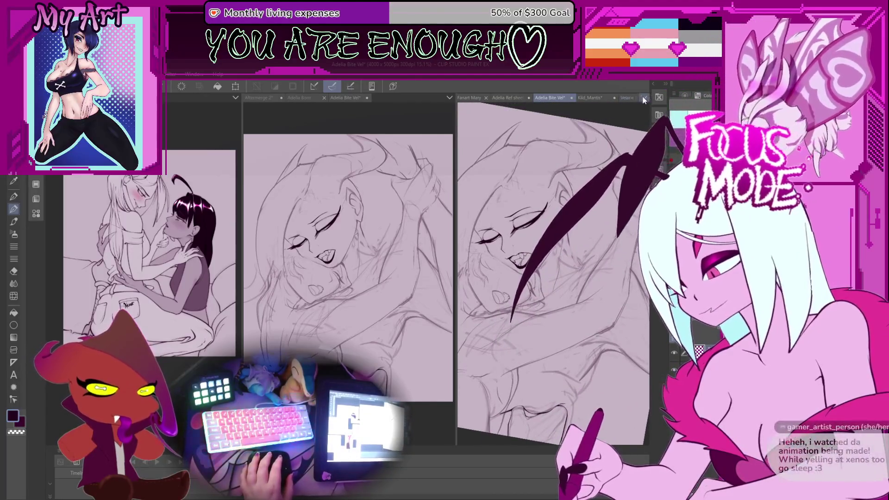
- Check the Velarie and Adelia sheets, widen the right pane, then show the four-character illustration
{"action": "left_click", "coordinate": [630, 97]}
{"action": "left_click", "coordinate": [484, 98]}
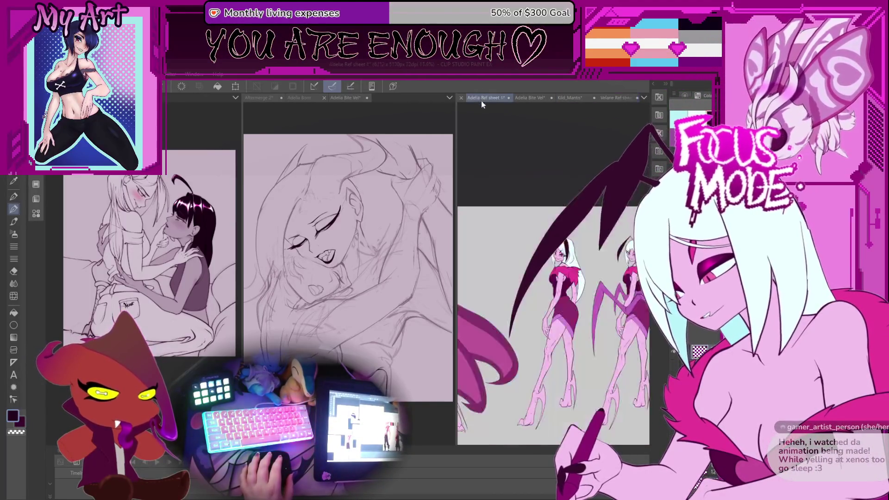
{"action": "left_click", "coordinate": [529, 98]}
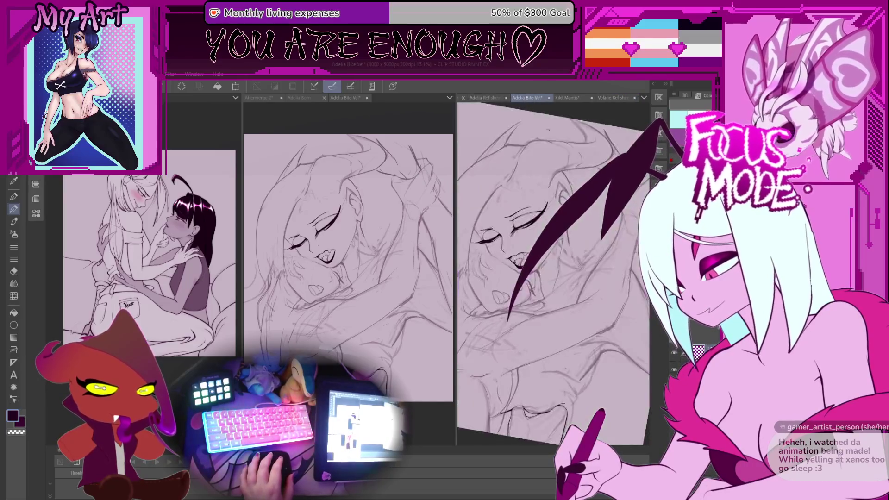
{"action": "left_click_drag", "start_coordinate": [535, 380], "coordinate": [567, 364]}
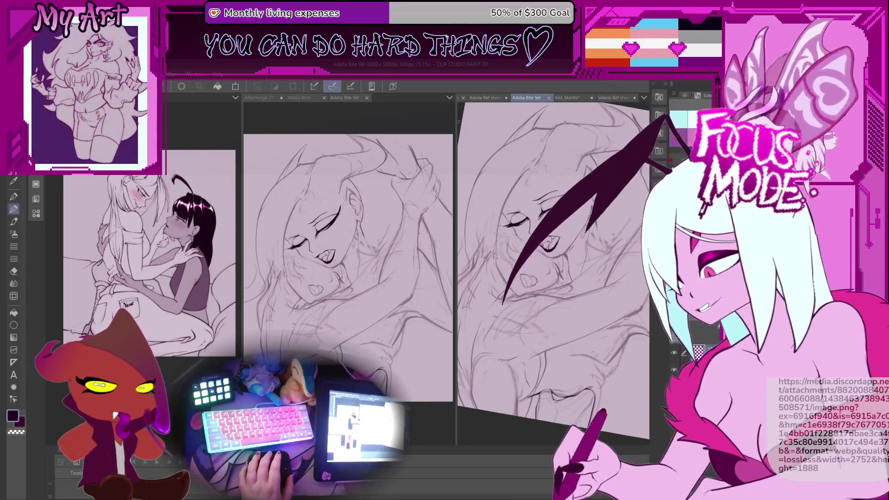
{"action": "left_click_drag", "start_coordinate": [456, 121], "coordinate": [346, 122]}
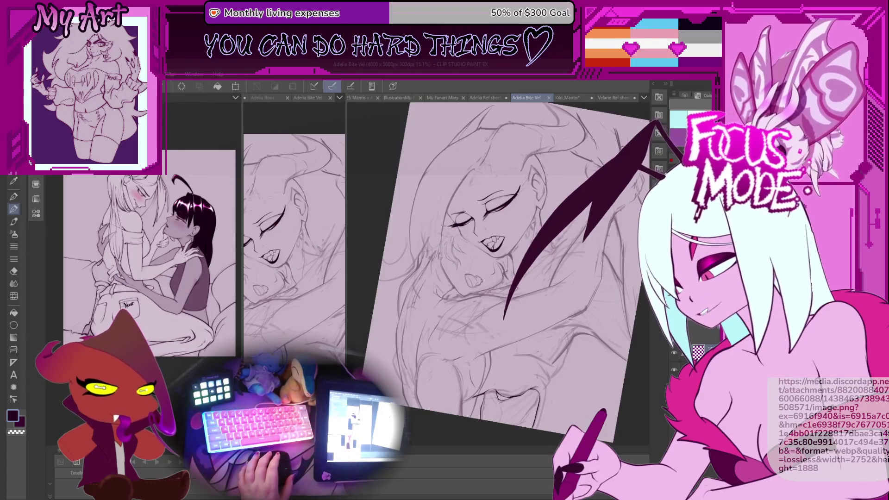
{"action": "key", "text": "ctrl+shift+v"}
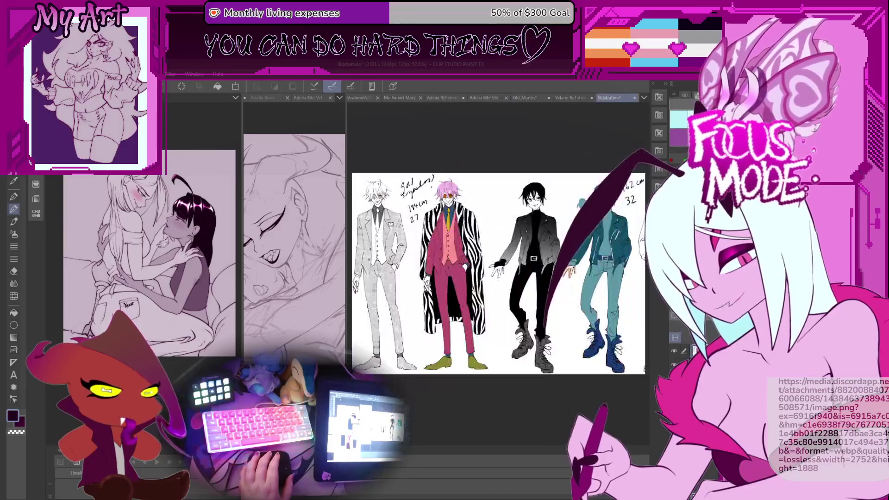
{"action": "scroll", "coordinate": [536, 408], "scroll_direction": "up", "scroll_amount": 3}
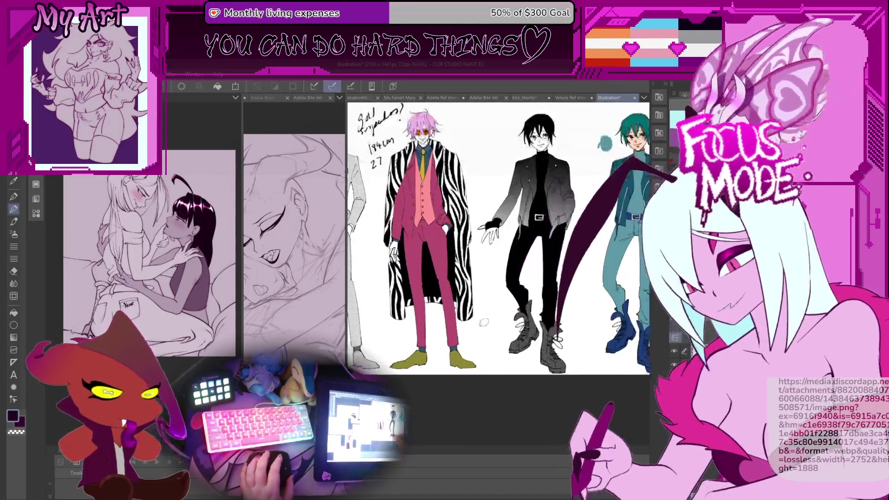
{"action": "scroll", "coordinate": [507, 314], "scroll_direction": "down", "scroll_amount": 2}
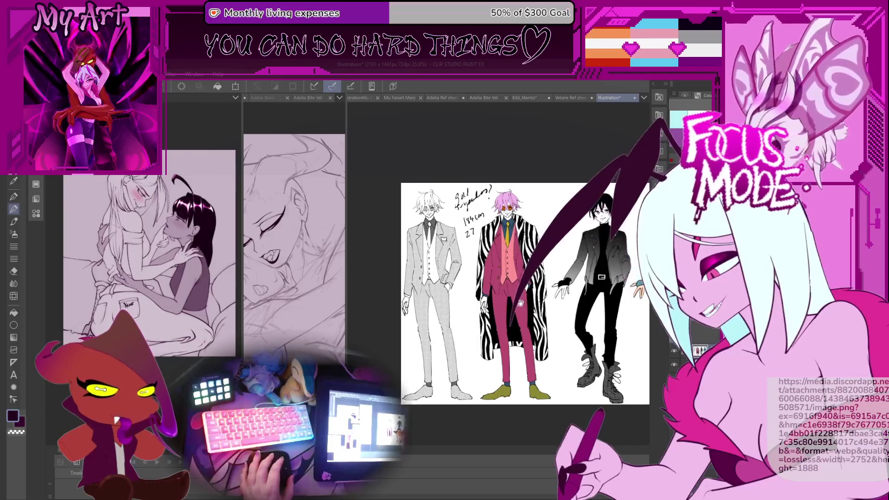
{"action": "scroll", "coordinate": [514, 332], "scroll_direction": "up", "scroll_amount": 5}
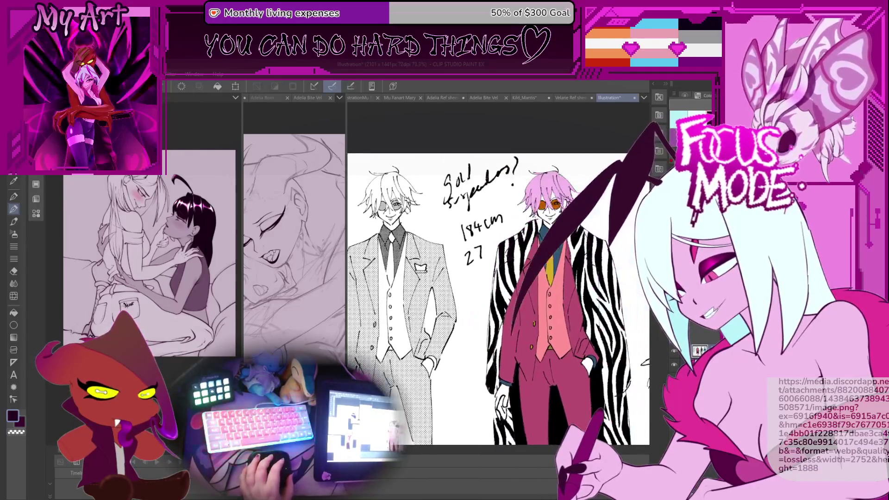
{"action": "scroll", "coordinate": [515, 331], "scroll_direction": "down", "scroll_amount": 3}
{"action": "scroll", "coordinate": [516, 315], "scroll_direction": "up", "scroll_amount": 2}
{"action": "scroll", "coordinate": [518, 297], "scroll_direction": "right", "scroll_amount": 2}
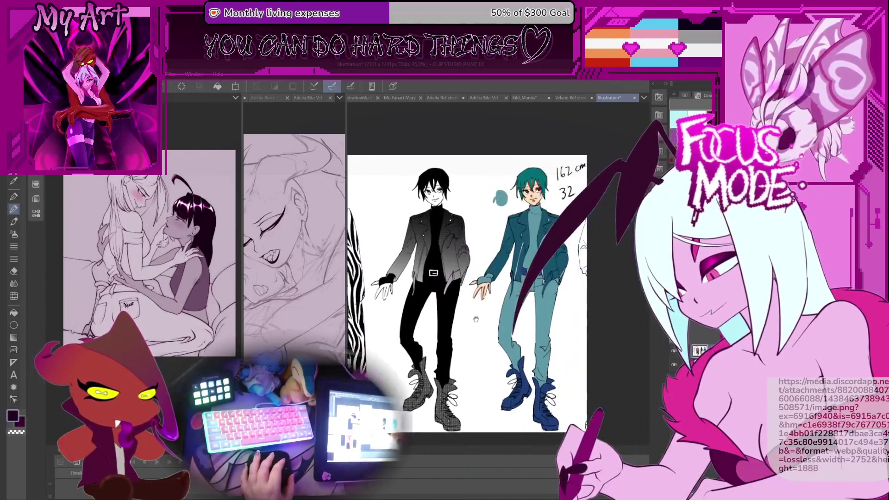
{"action": "scroll", "coordinate": [517, 292], "scroll_direction": "left", "scroll_amount": 2}
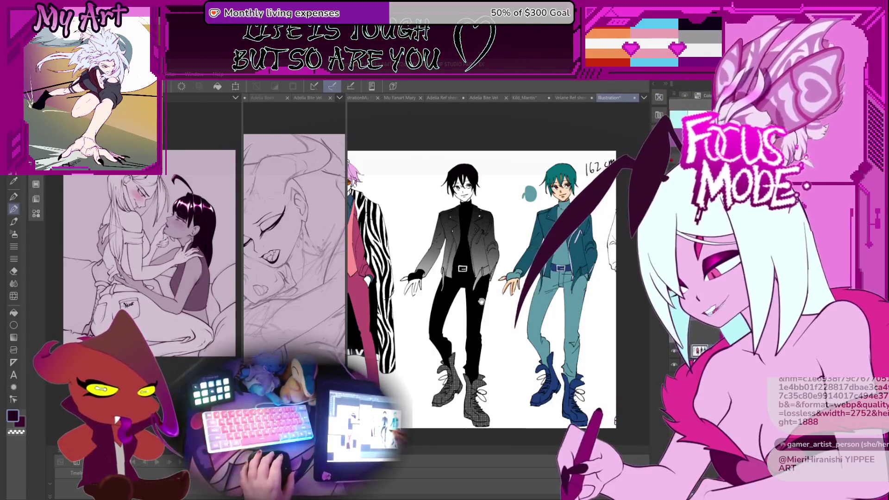
{"action": "left_click_drag", "start_coordinate": [481, 302], "coordinate": [445, 309]}
{"action": "left_click_drag", "start_coordinate": [500, 341], "coordinate": [550, 334]}
{"action": "left_click_drag", "start_coordinate": [460, 369], "coordinate": [484, 374]}
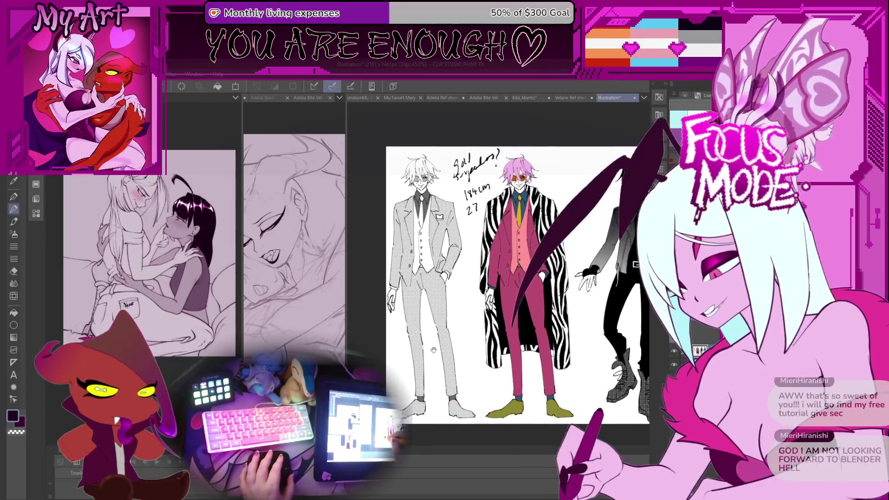
{"action": "scroll", "coordinate": [433, 350], "scroll_direction": "up", "scroll_amount": 4}
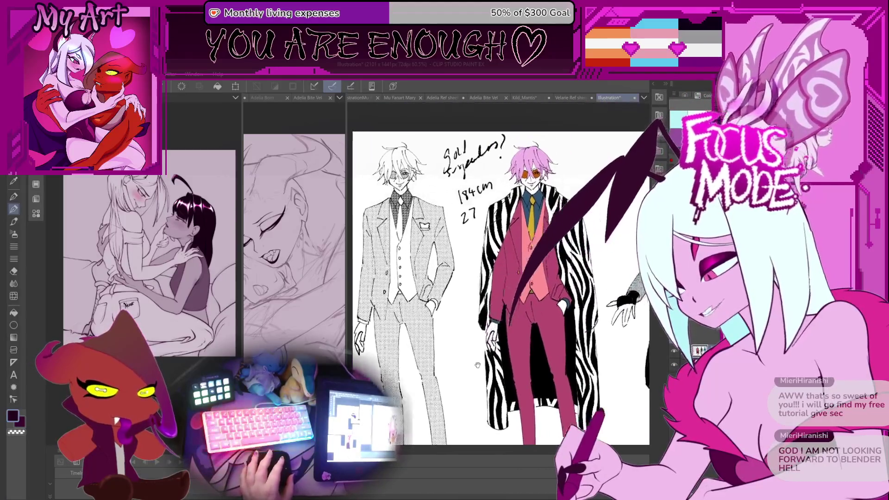
{"action": "mouse_move", "coordinate": [577, 353]}
{"action": "left_mouse_down"}
{"action": "mouse_move", "coordinate": [463, 343]}
{"action": "mouse_move", "coordinate": [473, 324]}
{"action": "mouse_move", "coordinate": [417, 319]}
{"action": "mouse_move", "coordinate": [591, 309]}
{"action": "left_mouse_up"}
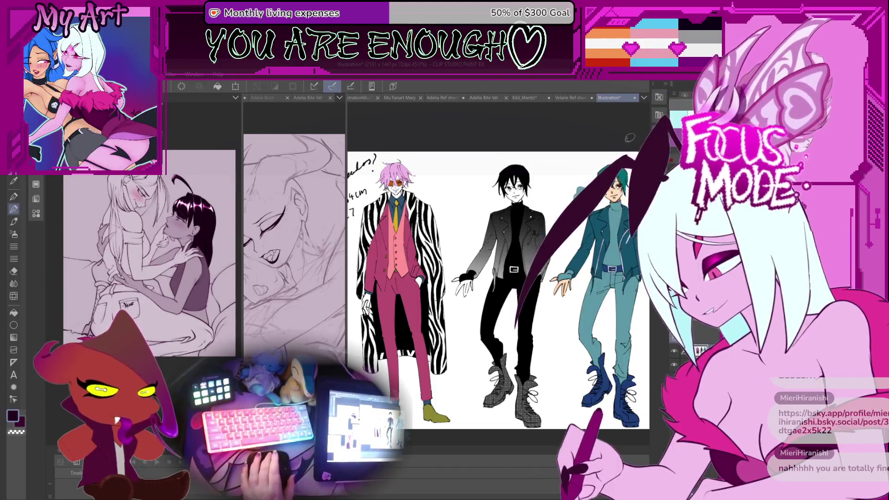
- Switch to the Velarie sheet, then show the Adelia Born comic's thumbnails for pages 8–39
{"action": "scroll", "coordinate": [511, 288], "scroll_direction": "up", "scroll_amount": 1}
{"action": "scroll", "coordinate": [511, 288], "scroll_direction": "left", "scroll_amount": 3}
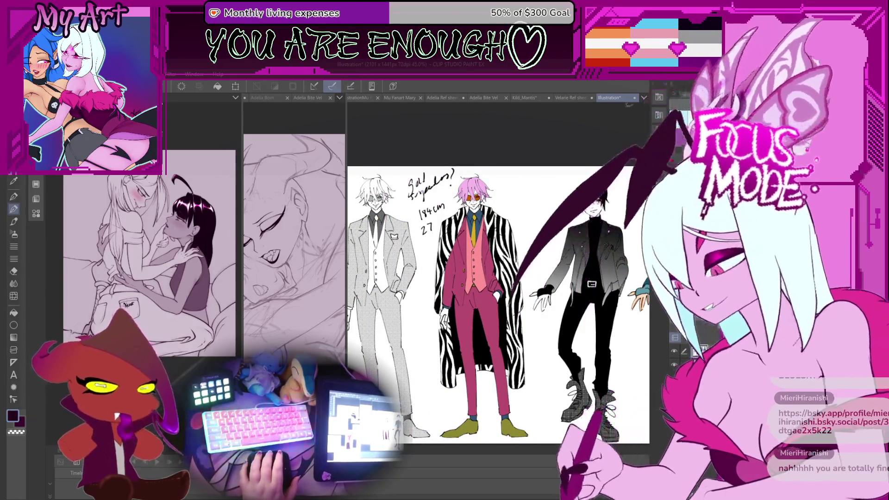
{"action": "key", "text": "ctrl+shift+Tab"}
{"action": "left_click", "coordinate": [263, 98]}
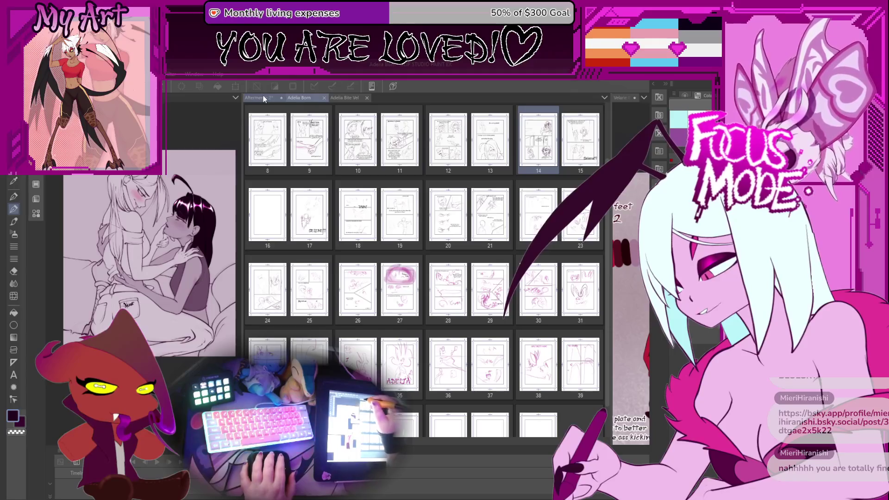
- Put Adelia Bite Vel in the middle pane and widen the right pane to the full Velarie sheet
{"action": "left_click", "coordinate": [338, 99]}
{"action": "left_click", "coordinate": [614, 152]}
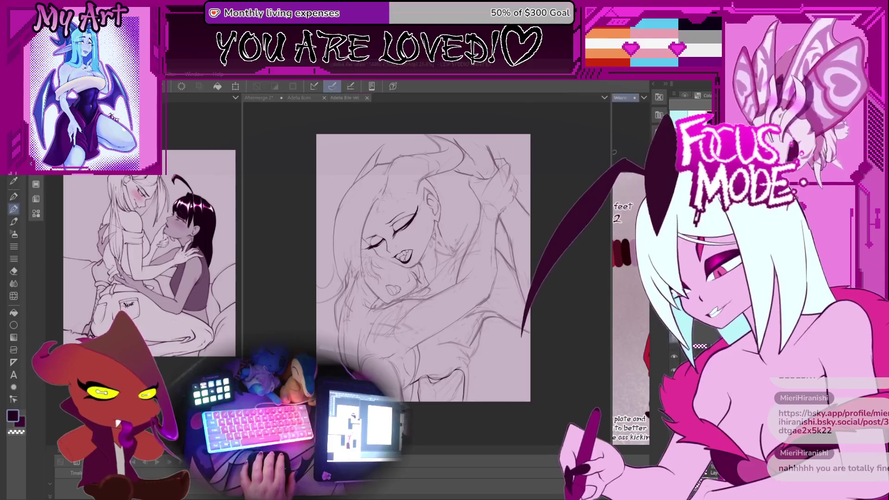
{"action": "mouse_move", "coordinate": [611, 159]}
{"action": "left_mouse_down"}
{"action": "mouse_move", "coordinate": [520, 195]}
{"action": "mouse_move", "coordinate": [460, 236]}
{"action": "mouse_move", "coordinate": [453, 264]}
{"action": "left_mouse_up"}
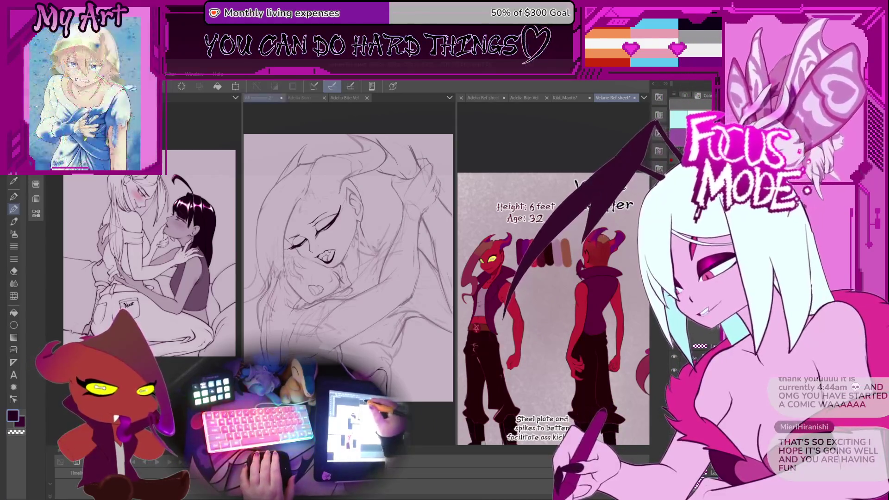
- Restore the tool palettes and Layer panel, then show Adelia Bite Vel in both middle and right panes
{"action": "left_click", "coordinate": [258, 98]}
{"action": "scroll", "coordinate": [350, 238], "scroll_direction": "down", "scroll_amount": 2}
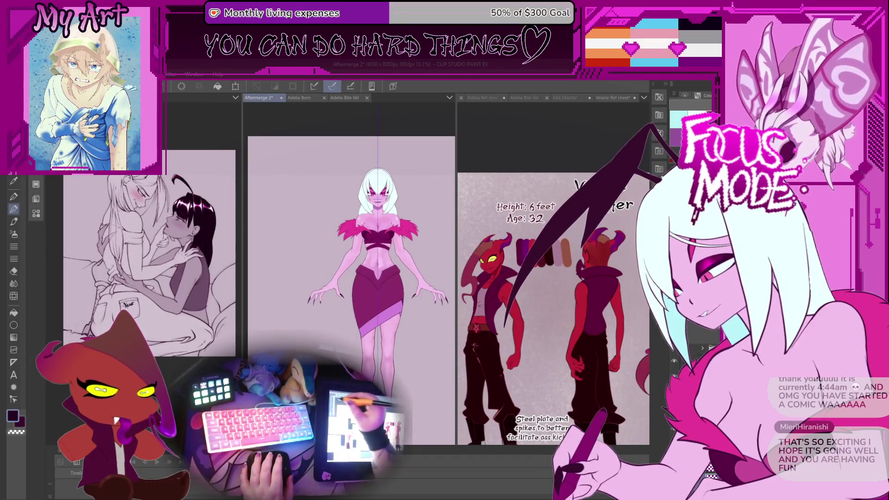
{"action": "key", "text": "Tab"}
{"action": "key", "text": "F7"}
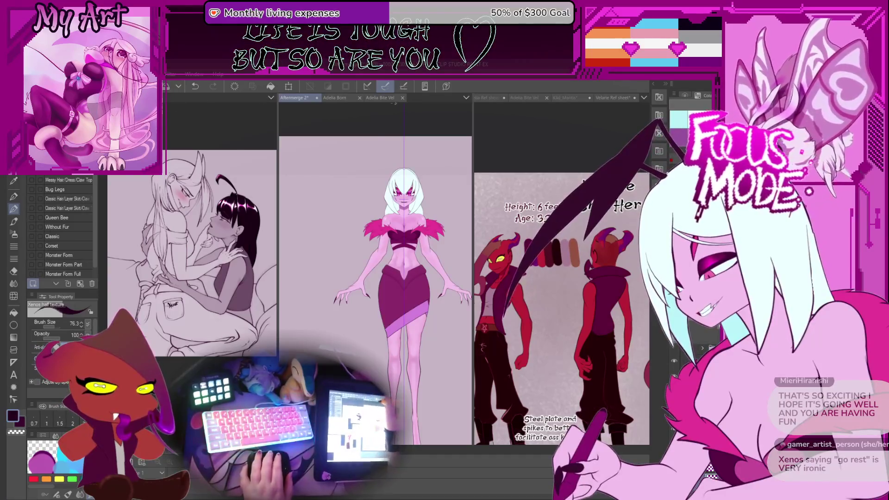
{"action": "left_click", "coordinate": [380, 97]}
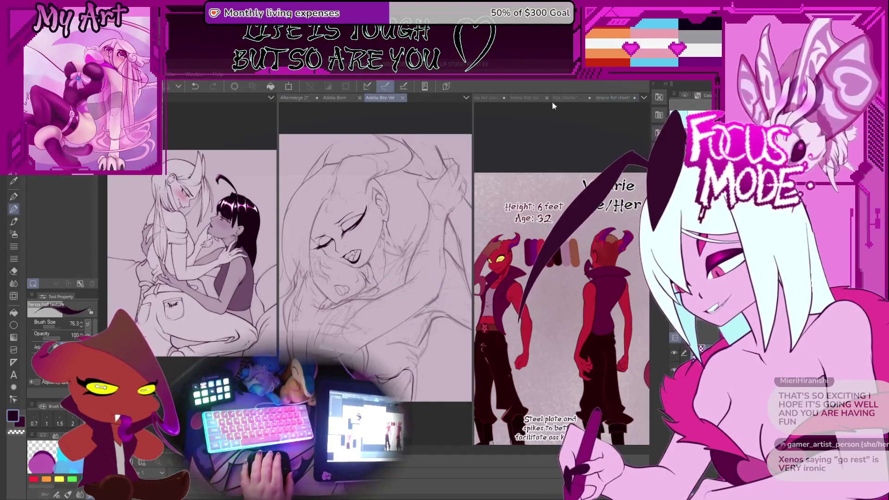
{"action": "left_click", "coordinate": [526, 98]}
- Pan and tilt the right view, zooming from about 18% to 27.5% onto the faces
{"action": "left_click_drag", "start_coordinate": [555, 301], "coordinate": [536, 366]}
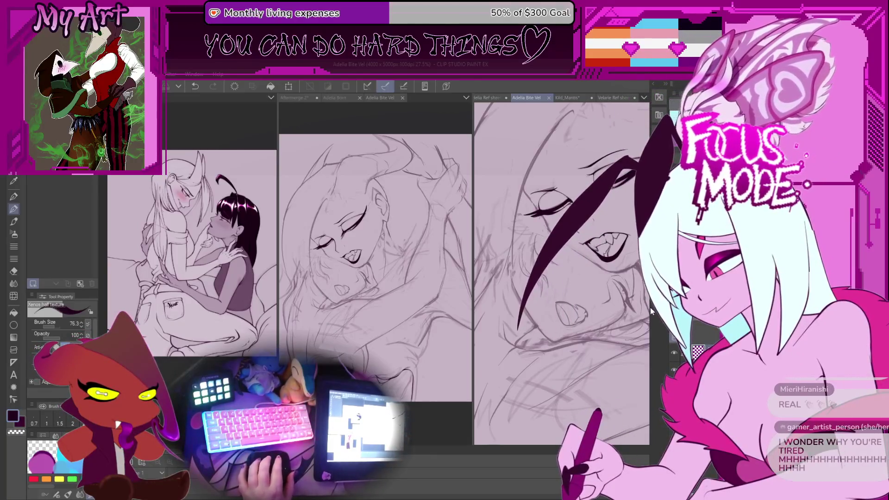
{"action": "scroll", "coordinate": [573, 250], "scroll_direction": "down", "scroll_amount": 3}
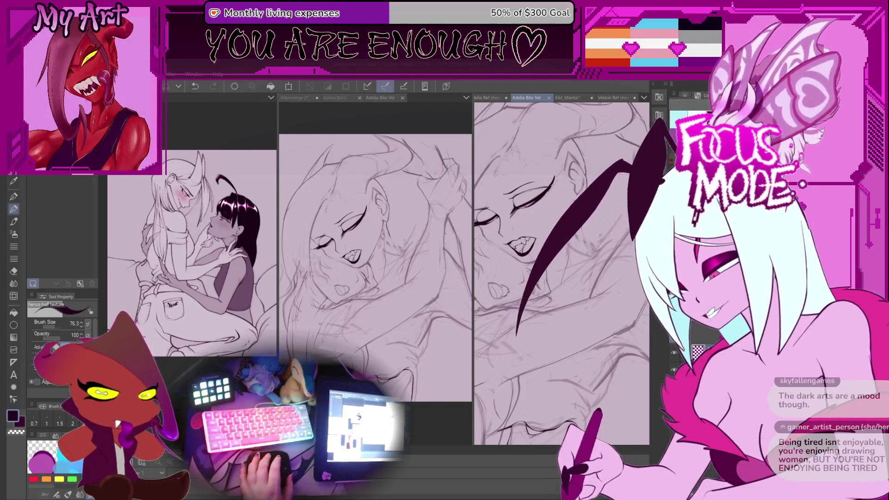
{"action": "scroll", "coordinate": [562, 274], "scroll_direction": "up", "scroll_amount": 3}
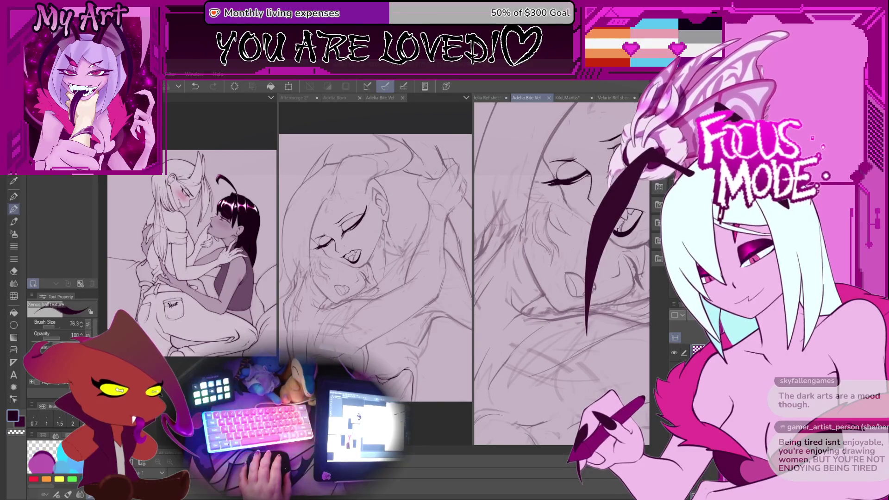
- Rotate and zoom the close-up, then redraw the wing stroke's lower end, undoing the extension
{"action": "mouse_move", "coordinate": [570, 296]}
{"action": "left_mouse_down"}
{"action": "mouse_move", "coordinate": [570, 325]}
{"action": "mouse_move", "coordinate": [558, 310]}
{"action": "left_mouse_up"}
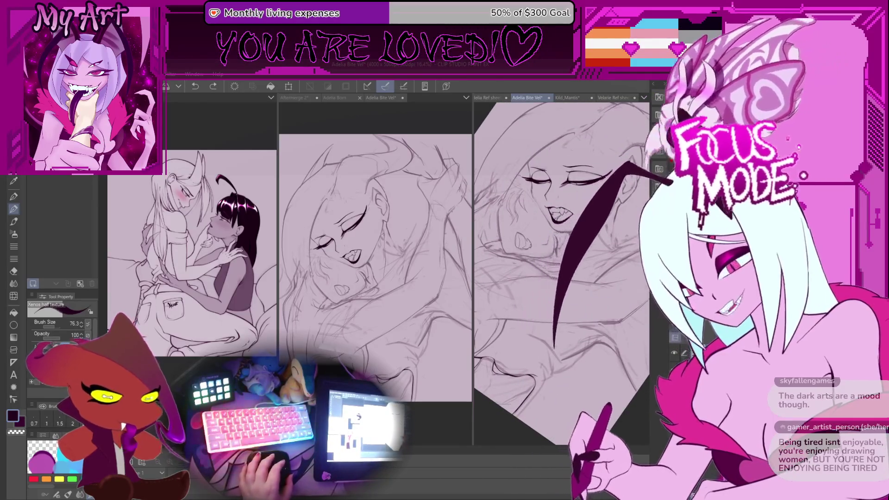
{"action": "scroll", "coordinate": [557, 319], "scroll_direction": "up", "scroll_amount": 3}
{"action": "scroll", "coordinate": [555, 330], "scroll_direction": "up", "scroll_amount": 4}
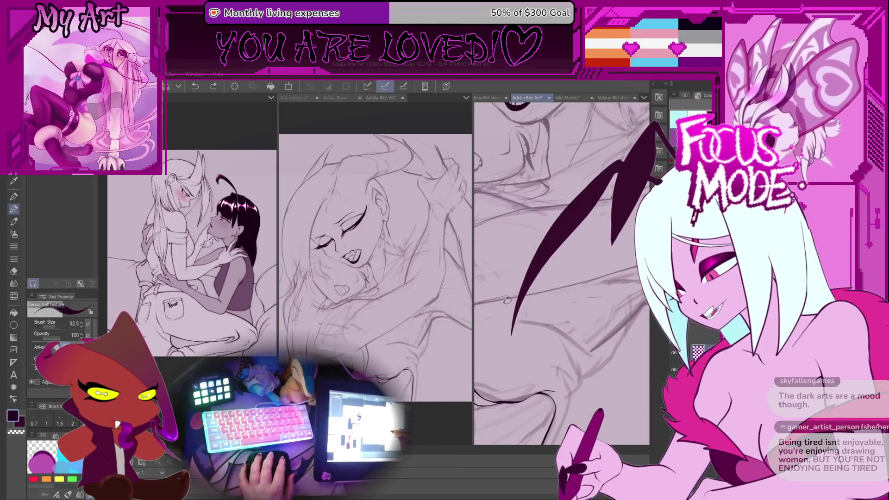
{"action": "left_click_drag", "start_coordinate": [509, 315], "coordinate": [566, 350]}
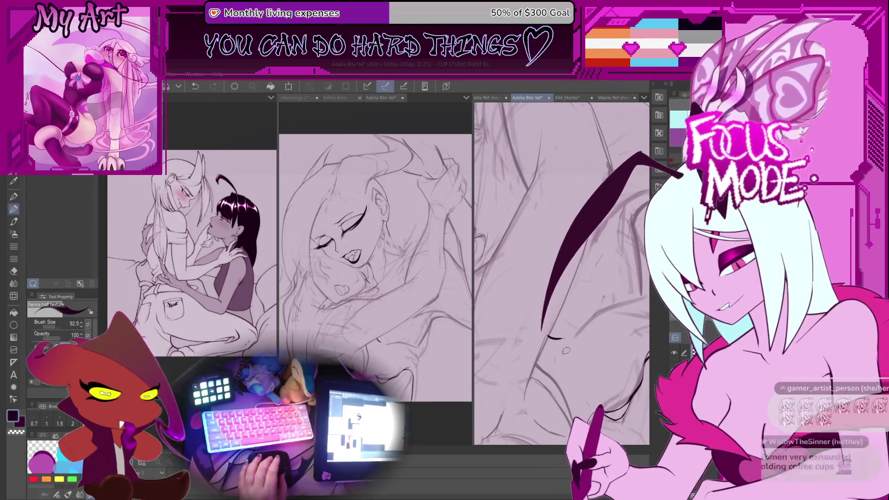
{"action": "left_click_drag", "start_coordinate": [556, 334], "coordinate": [541, 329]}
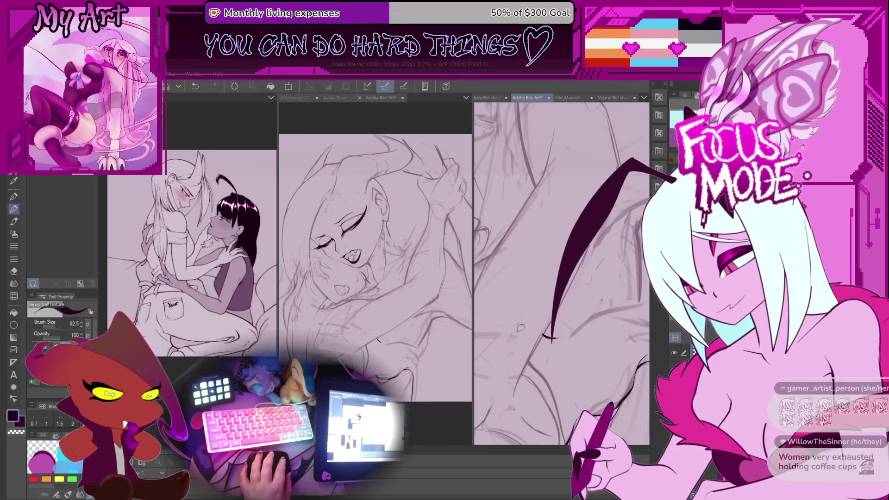
{"action": "mouse_move", "coordinate": [551, 341]}
{"action": "left_mouse_down"}
{"action": "mouse_move", "coordinate": [555, 260]}
{"action": "mouse_move", "coordinate": [584, 278]}
{"action": "mouse_move", "coordinate": [592, 301]}
{"action": "mouse_move", "coordinate": [579, 329]}
{"action": "left_mouse_up"}
{"action": "mouse_move", "coordinate": [521, 320]}
{"action": "left_mouse_down"}
{"action": "mouse_move", "coordinate": [519, 332]}
{"action": "mouse_move", "coordinate": [546, 319]}
{"action": "mouse_move", "coordinate": [578, 327]}
{"action": "left_mouse_up"}
{"action": "scroll", "coordinate": [577, 327], "scroll_direction": "up", "scroll_amount": 1}
{"action": "scroll", "coordinate": [529, 298], "scroll_direction": "up", "scroll_amount": 1}
{"action": "key", "text": "ctrl+z"}
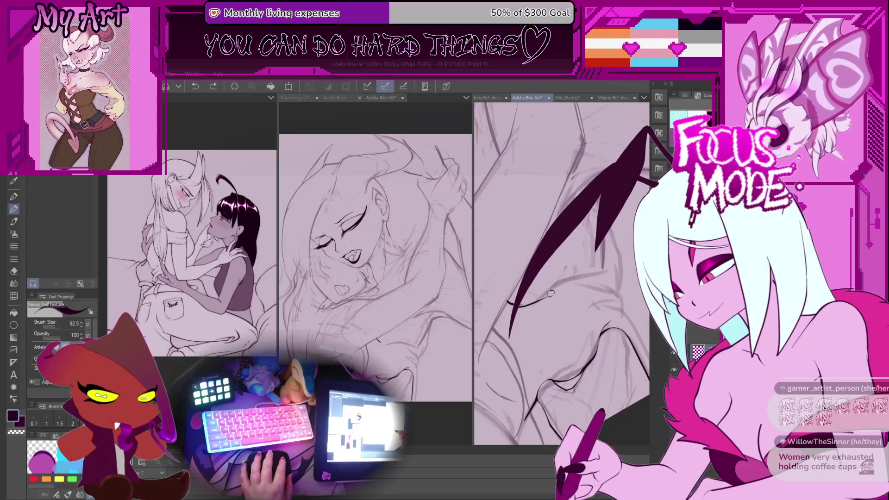
- Ink a thin line below the wing, undoing and redrawing it shorter until it fits
{"action": "left_click_drag", "start_coordinate": [519, 303], "coordinate": [541, 299]}
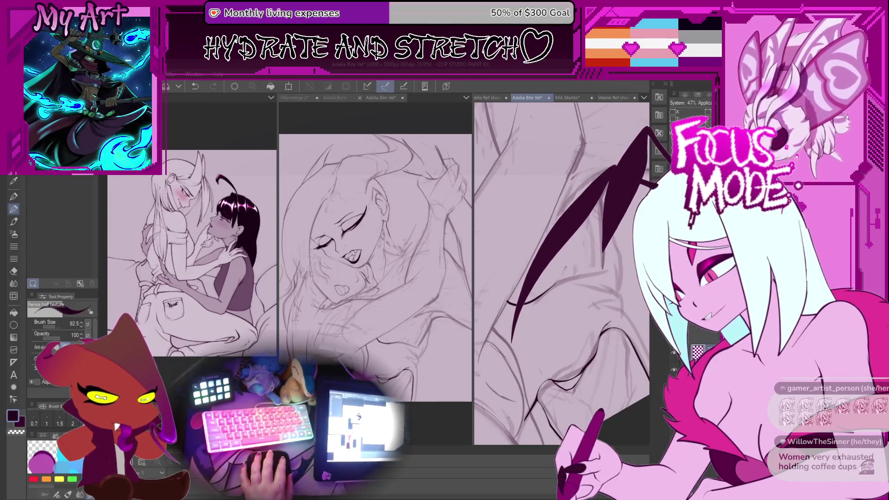
{"action": "left_click_drag", "start_coordinate": [543, 296], "coordinate": [566, 277]}
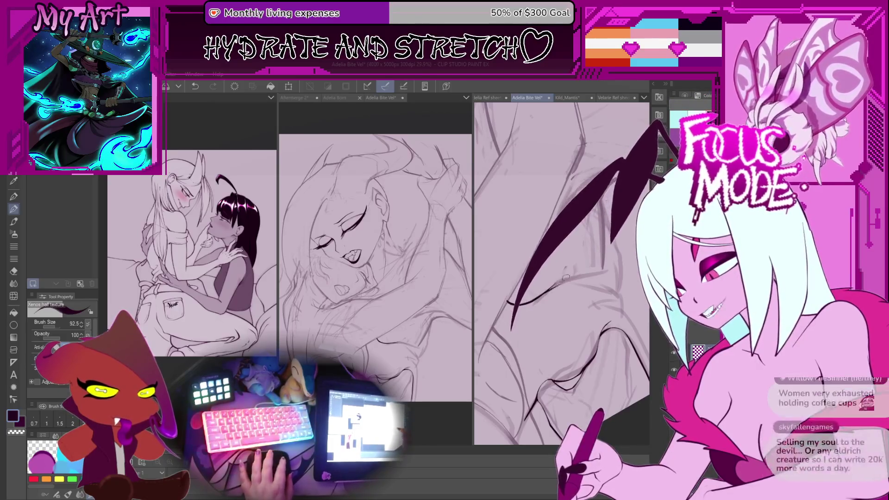
{"action": "key", "text": "ctrl+z"}
{"action": "scroll", "coordinate": [566, 277], "scroll_direction": "up", "scroll_amount": 2}
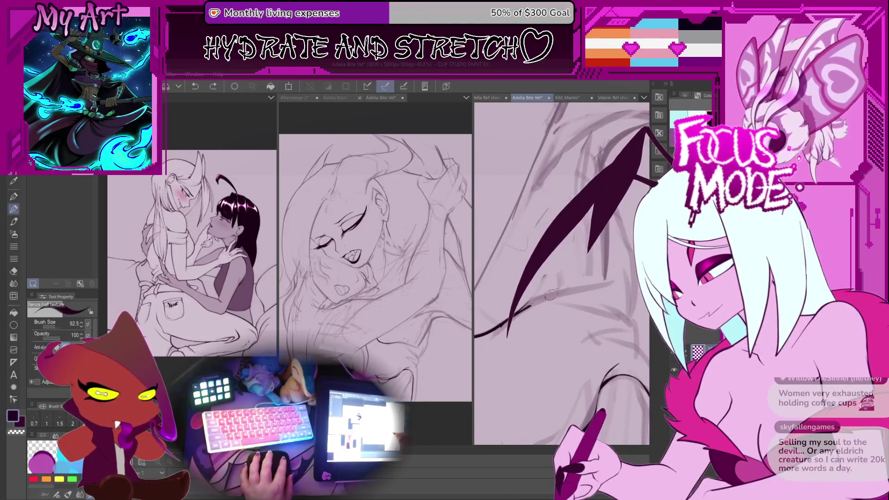
{"action": "left_click_drag", "start_coordinate": [533, 301], "coordinate": [576, 288]}
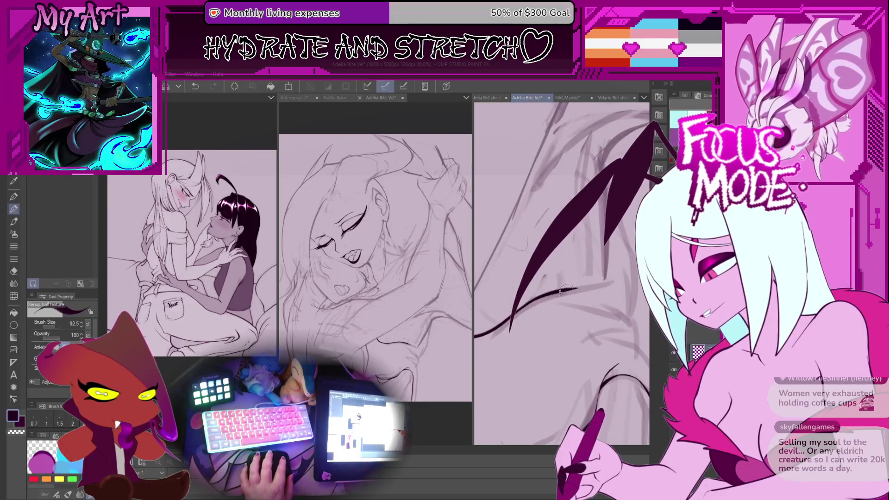
{"action": "left_click_drag", "start_coordinate": [512, 320], "coordinate": [602, 277]}
{"action": "key", "text": "ctrl+z"}
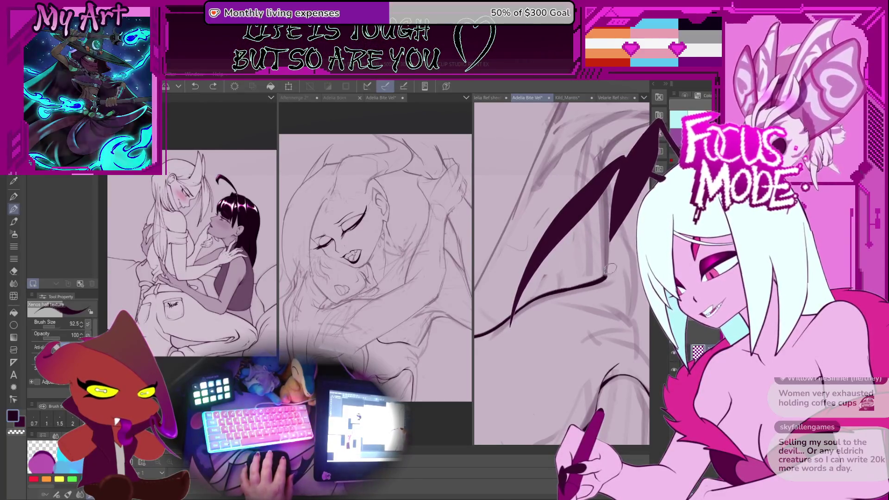
{"action": "mouse_move", "coordinate": [510, 299]}
{"action": "left_mouse_down"}
{"action": "mouse_move", "coordinate": [579, 285]}
{"action": "mouse_move", "coordinate": [506, 349]}
{"action": "left_mouse_up"}
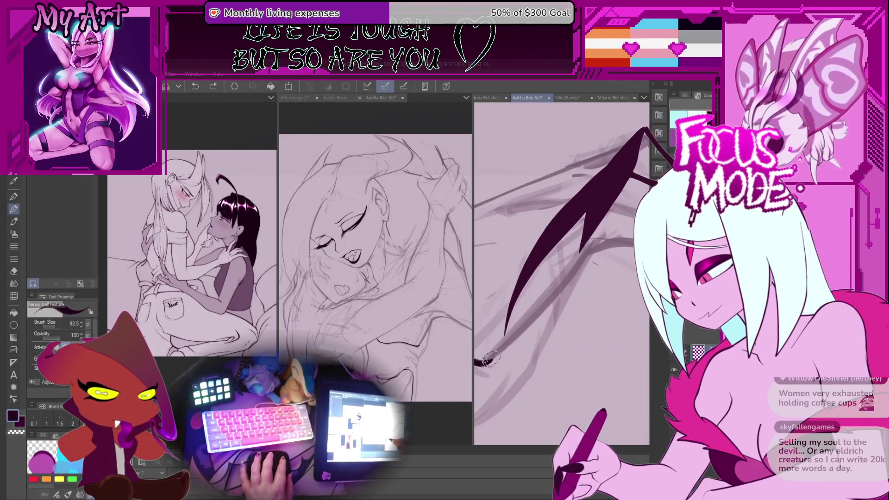
- Rotate the view to show the face above the wing, shift down the strokes, and undo one
{"action": "mouse_move", "coordinate": [592, 248]}
{"action": "left_mouse_down"}
{"action": "mouse_move", "coordinate": [571, 291]}
{"action": "mouse_move", "coordinate": [579, 283]}
{"action": "left_mouse_up"}
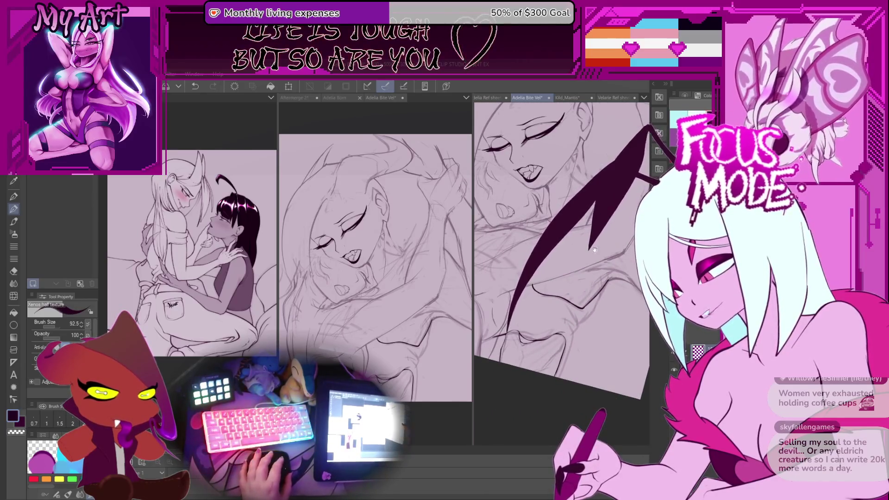
{"action": "scroll", "coordinate": [542, 327], "scroll_direction": "up", "scroll_amount": 2}
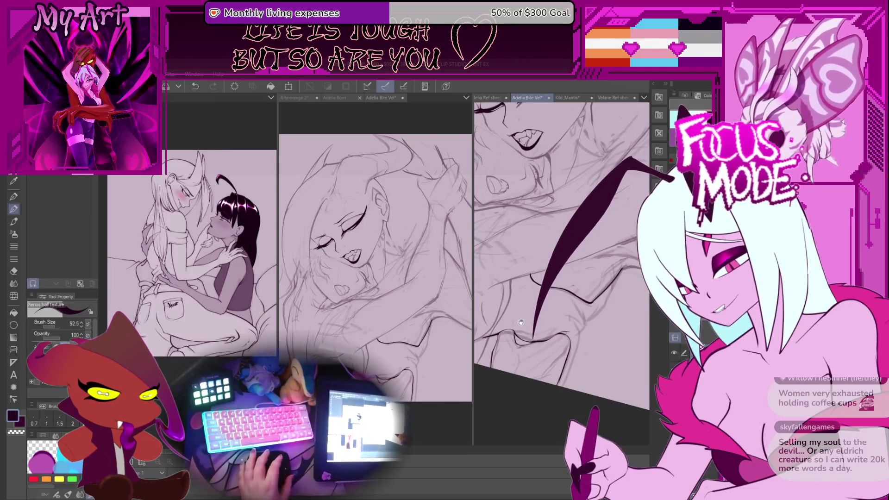
{"action": "scroll", "coordinate": [525, 352], "scroll_direction": "up", "scroll_amount": 2}
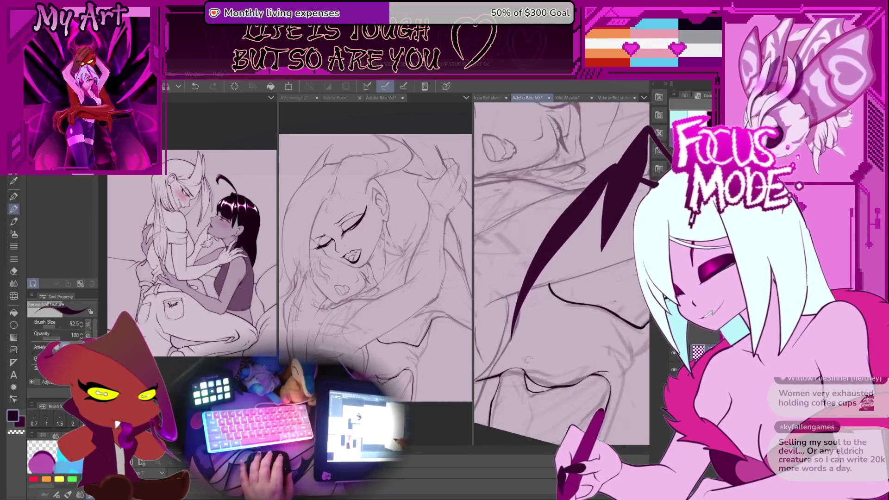
{"action": "left_click_drag", "start_coordinate": [546, 298], "coordinate": [565, 338]}
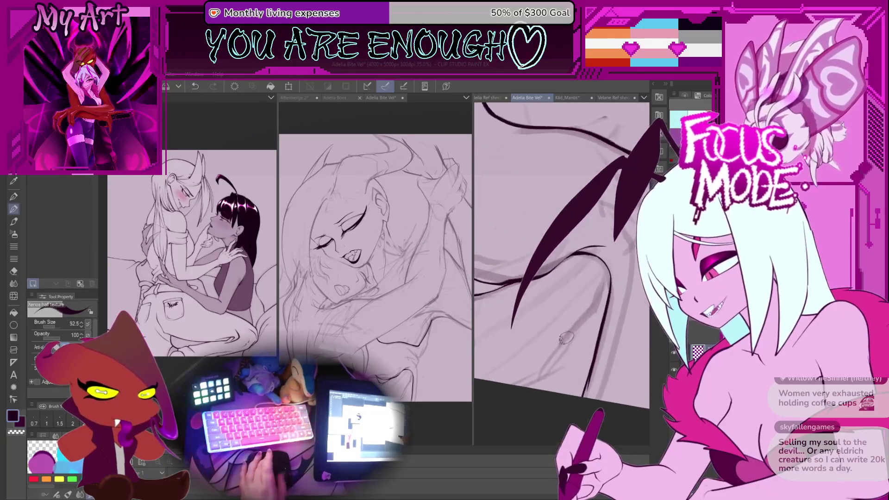
{"action": "key", "text": "ctrl+z"}
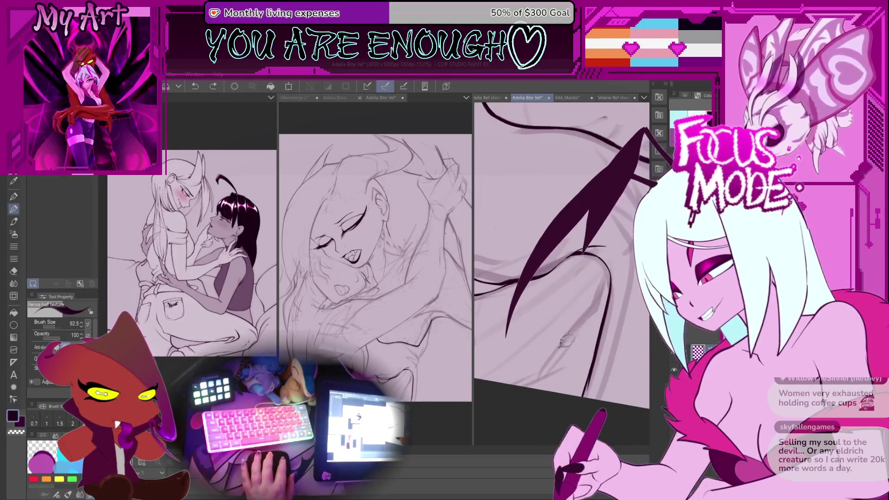
- Rotate the close-up around the wing strokes and undo the unwanted wing stroke
{"action": "mouse_move", "coordinate": [566, 344]}
{"action": "left_mouse_down"}
{"action": "mouse_move", "coordinate": [546, 342]}
{"action": "mouse_move", "coordinate": [577, 306]}
{"action": "left_mouse_up"}
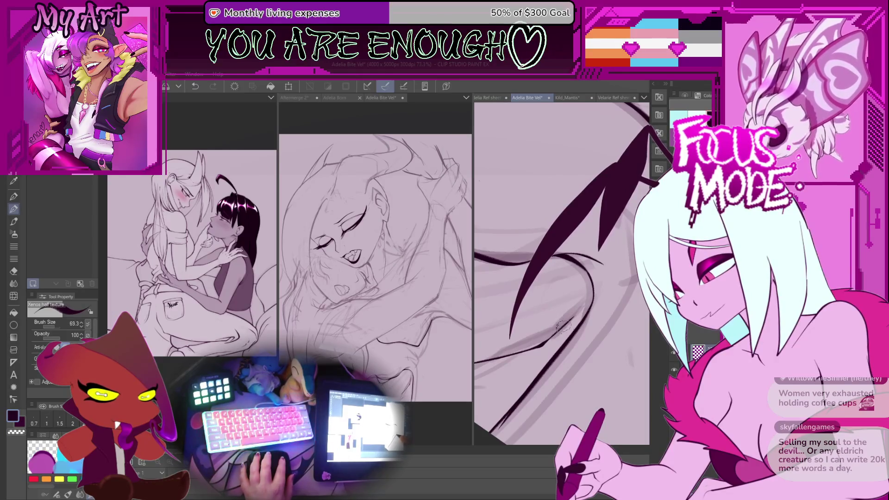
{"action": "key", "text": "ctrl+z"}
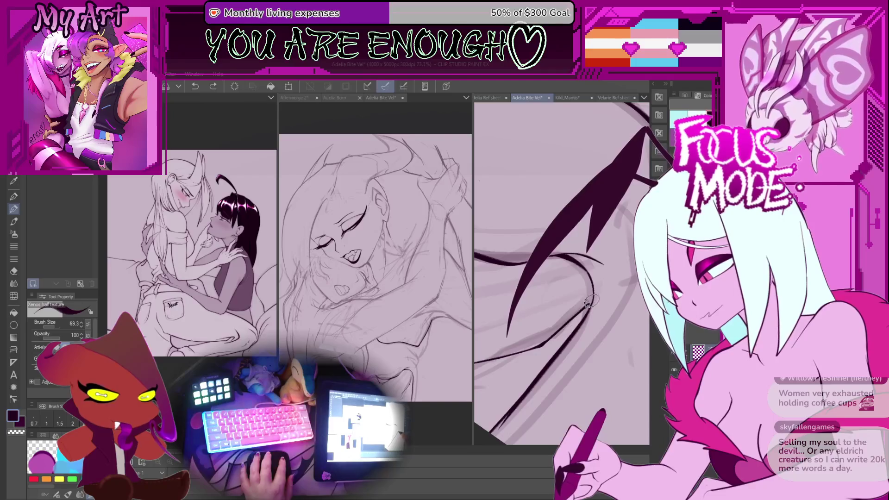
{"action": "left_click_drag", "start_coordinate": [580, 282], "coordinate": [588, 311]}
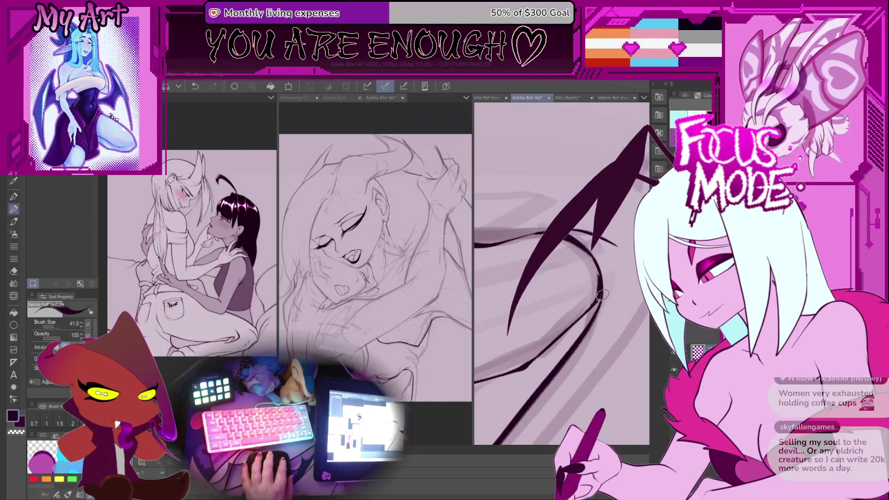
{"action": "left_click_drag", "start_coordinate": [597, 280], "coordinate": [547, 275]}
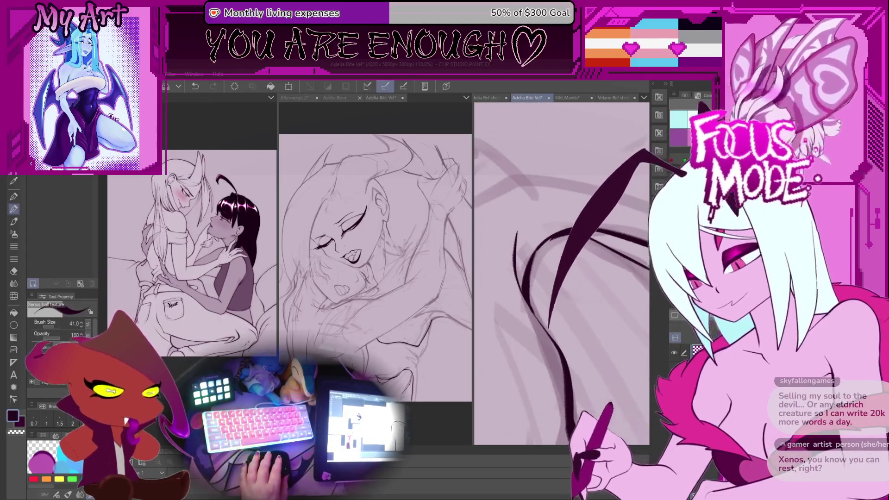
{"action": "left_click_drag", "start_coordinate": [546, 275], "coordinate": [546, 290]}
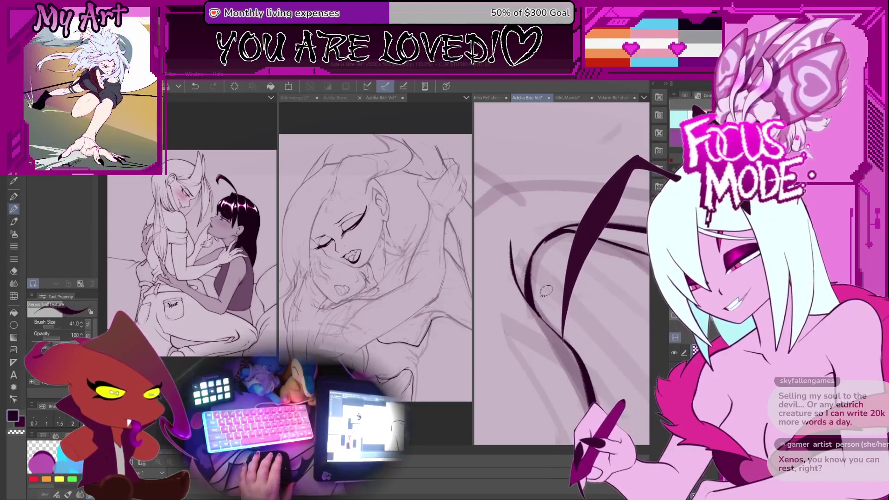
{"action": "left_click_drag", "start_coordinate": [546, 290], "coordinate": [535, 318]}
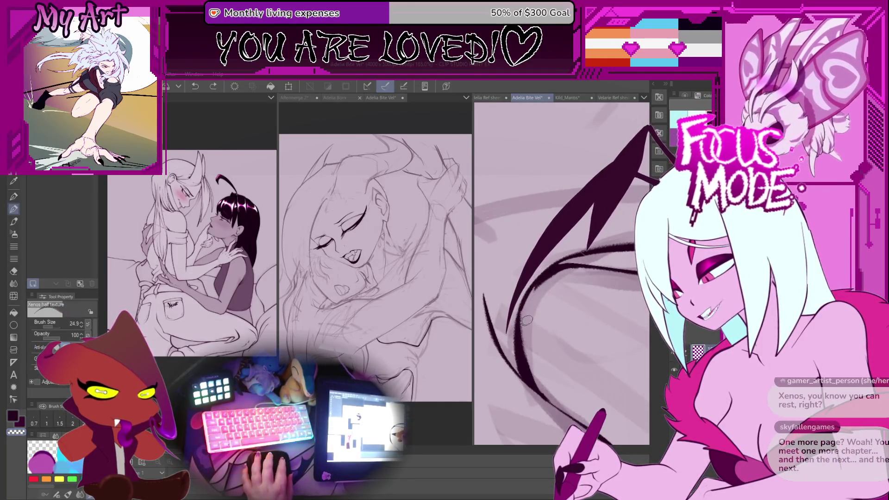
- Turn the view toward the wing's lower edge, undo another stroke, and steepen the angle for inking
{"action": "mouse_move", "coordinate": [539, 298]}
{"action": "left_mouse_down"}
{"action": "mouse_move", "coordinate": [545, 323]}
{"action": "mouse_move", "coordinate": [523, 295]}
{"action": "mouse_move", "coordinate": [530, 308]}
{"action": "left_mouse_up"}
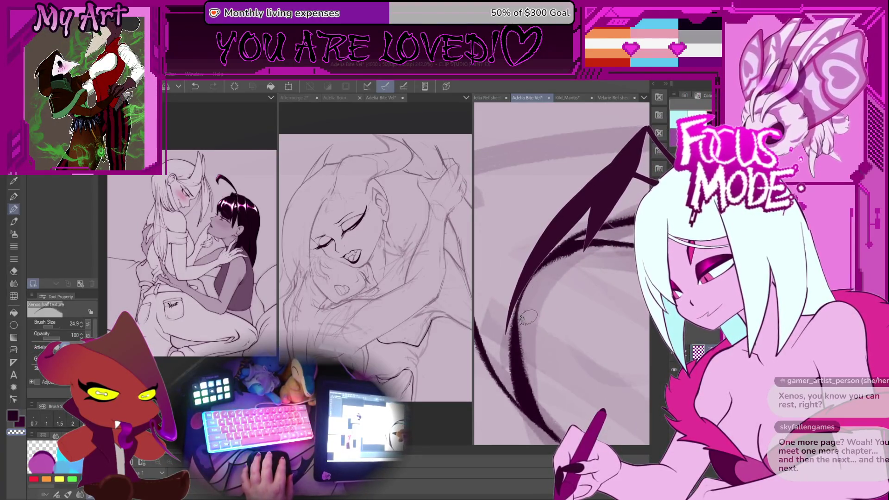
{"action": "mouse_move", "coordinate": [540, 280]}
{"action": "left_mouse_down"}
{"action": "mouse_move", "coordinate": [558, 318]}
{"action": "mouse_move", "coordinate": [542, 333]}
{"action": "mouse_move", "coordinate": [524, 320]}
{"action": "left_mouse_up"}
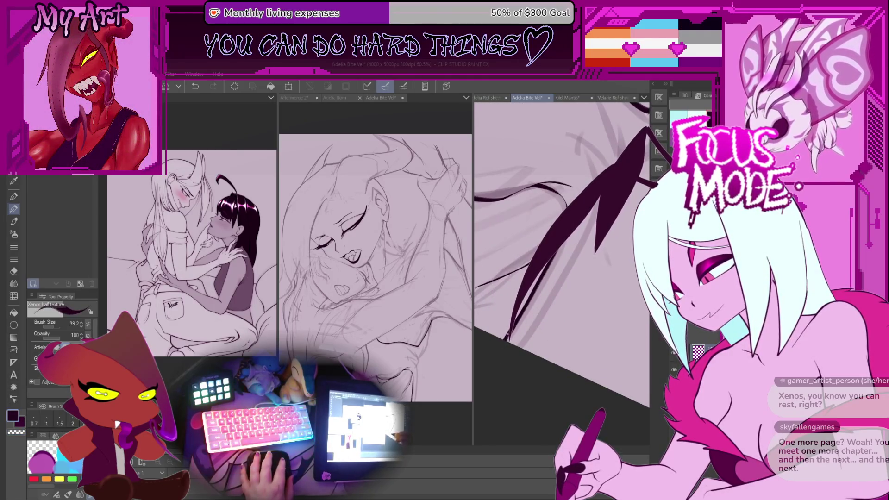
{"action": "left_click_drag", "start_coordinate": [505, 352], "coordinate": [527, 395]}
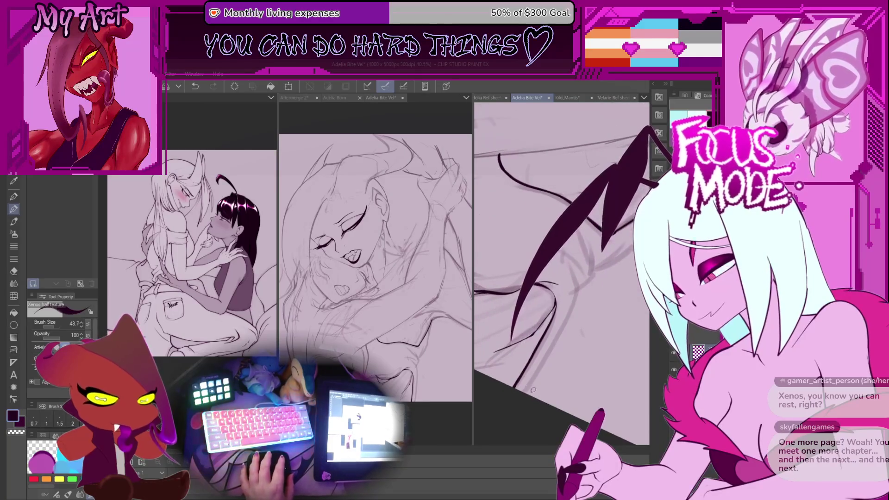
{"action": "key", "text": "ctrl+z"}
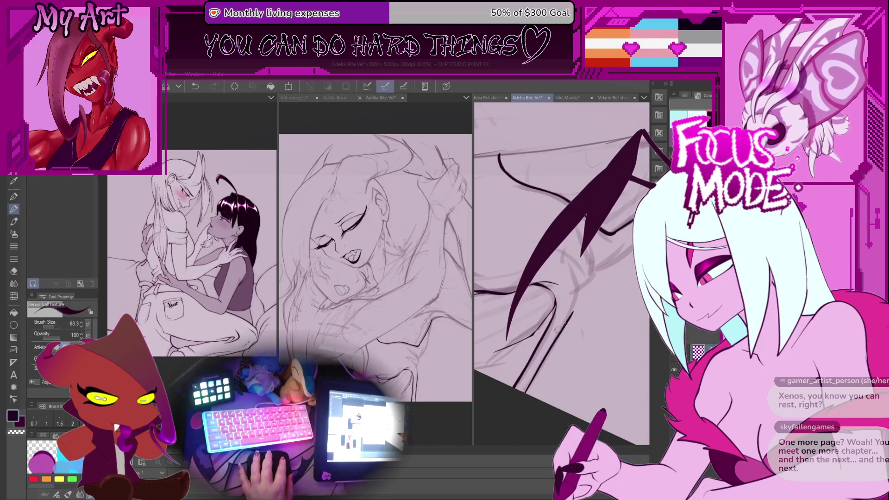
{"action": "left_click_drag", "start_coordinate": [578, 255], "coordinate": [578, 301]}
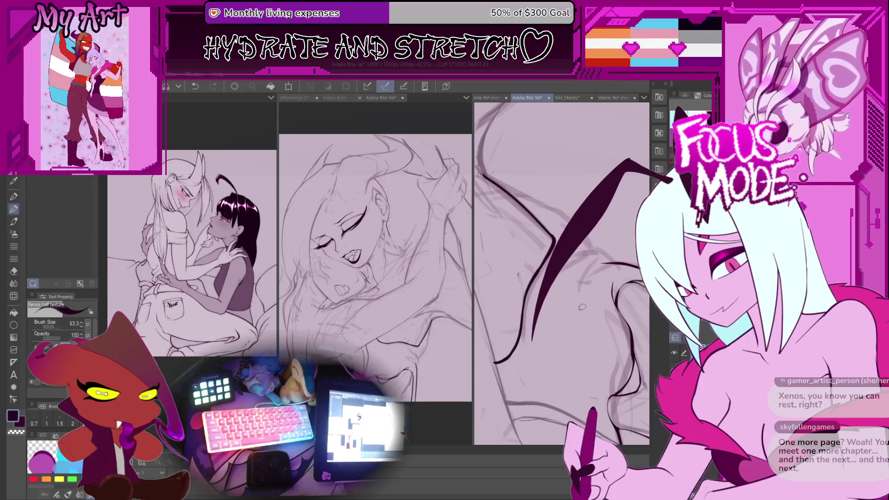
{"action": "mouse_move", "coordinate": [581, 307]}
{"action": "left_mouse_down"}
{"action": "mouse_move", "coordinate": [578, 285]}
{"action": "mouse_move", "coordinate": [546, 301]}
{"action": "left_mouse_up"}
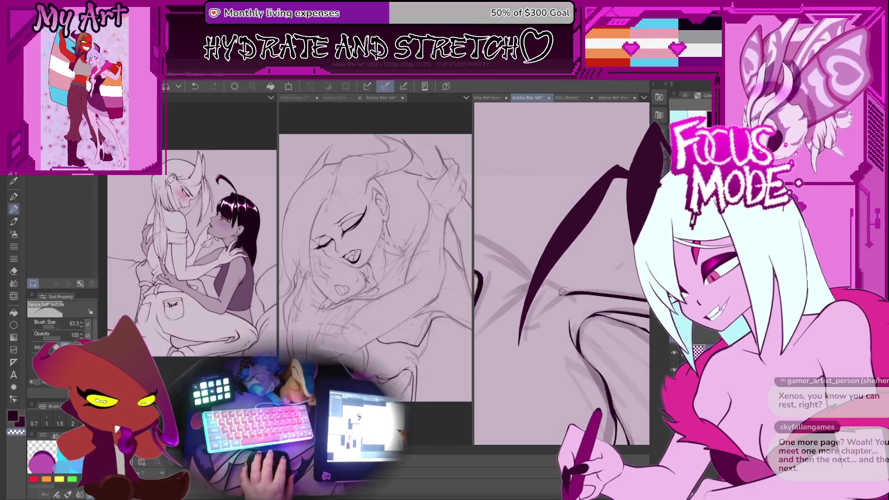